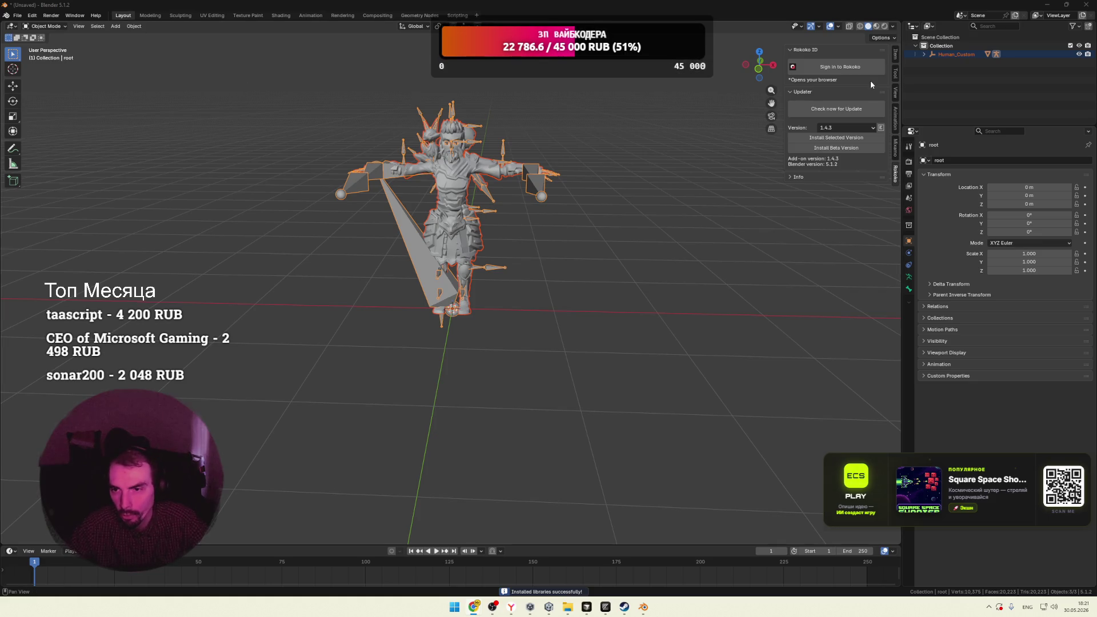
Update Rokoko Studio Live to the beta version 1.4.3 and dismiss the installation report
{"action": "left_click", "coordinate": [839, 109]}
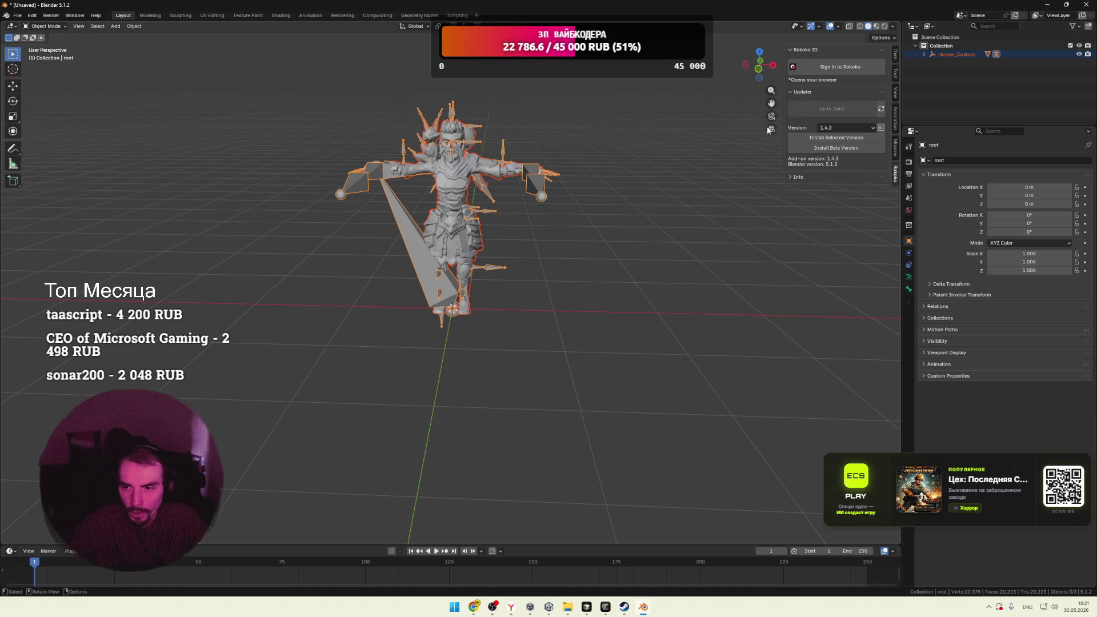
{"action": "left_click", "coordinate": [842, 150]}
{"action": "left_click", "coordinate": [805, 167]}
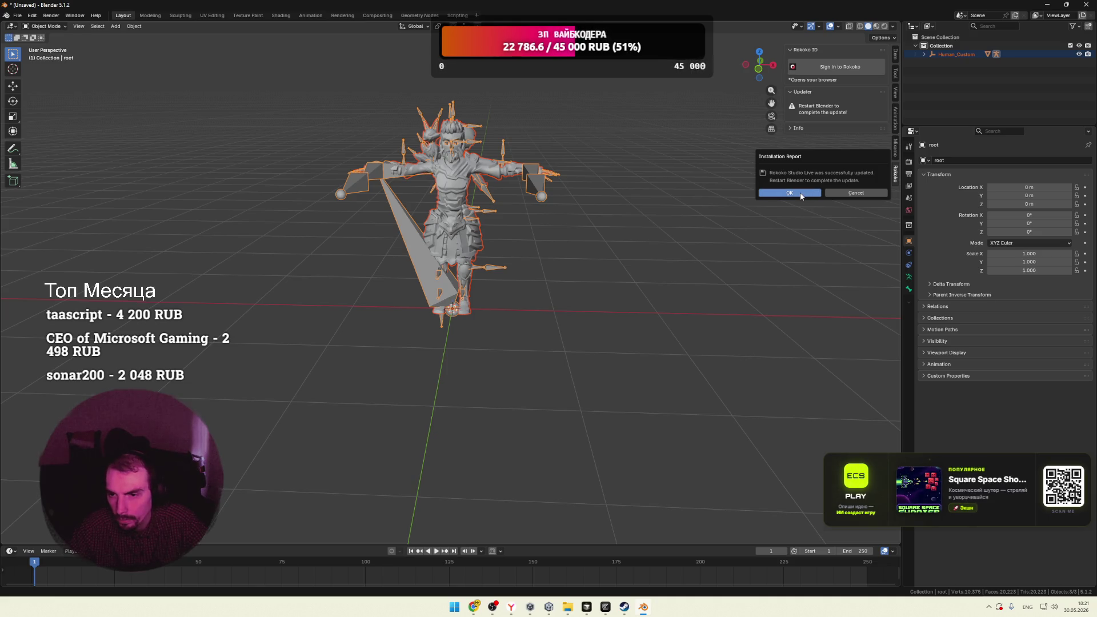
{"action": "left_click", "coordinate": [790, 193]}
Quit Blender without saving, relaunch it from the Steam library, and dismiss the splash
{"action": "left_click", "coordinate": [1086, 5]}
{"action": "left_click", "coordinate": [560, 315]}
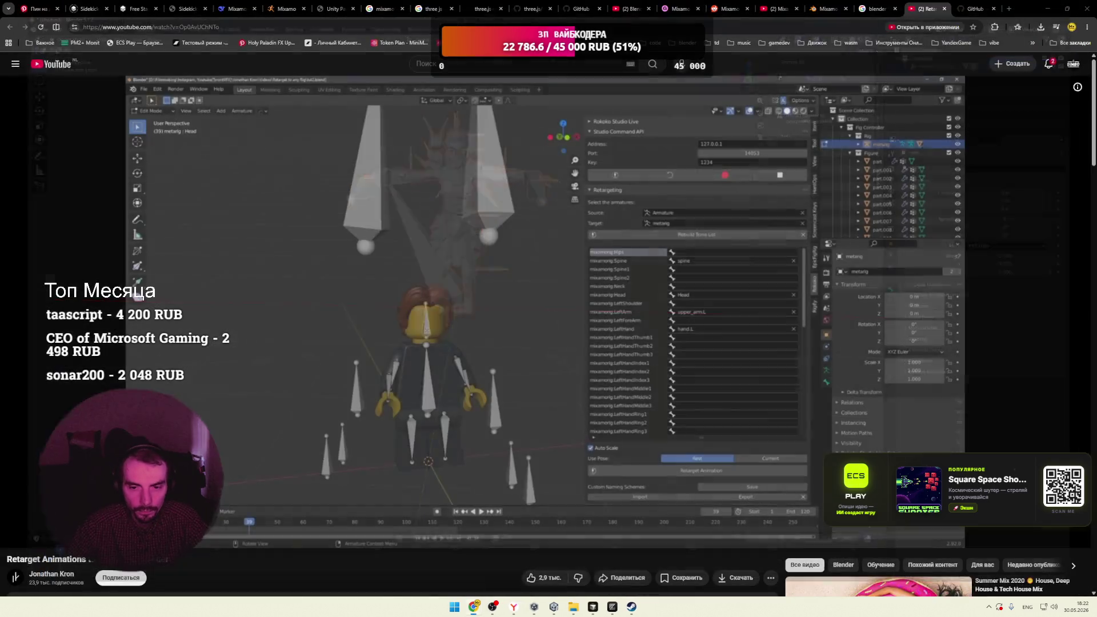
{"action": "left_click", "coordinate": [633, 607]}
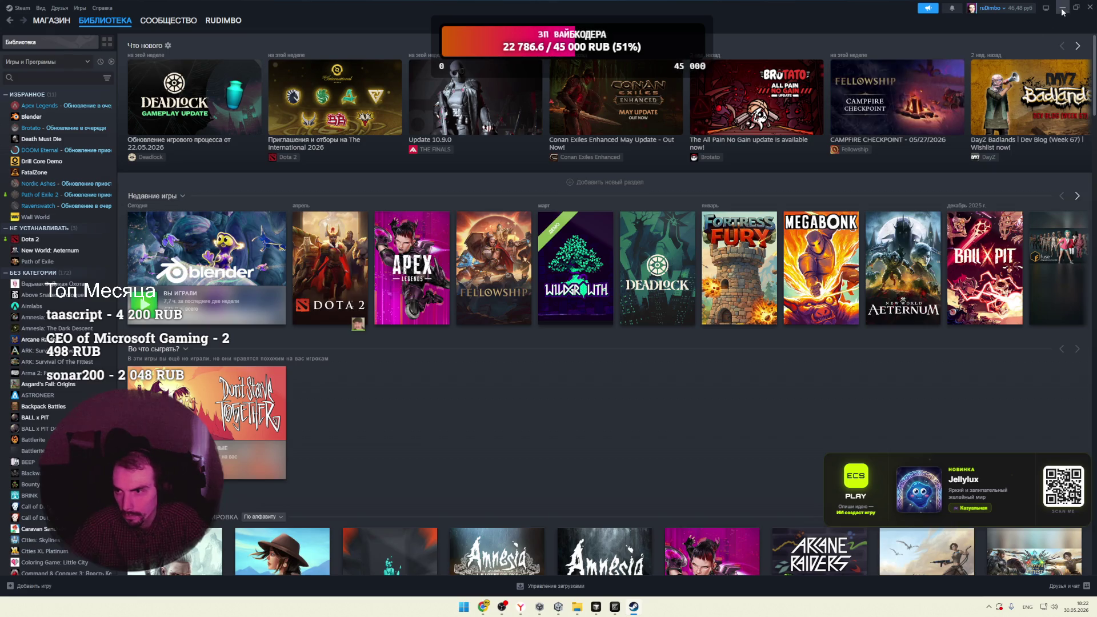
{"action": "key", "text": "alt+Tab"}
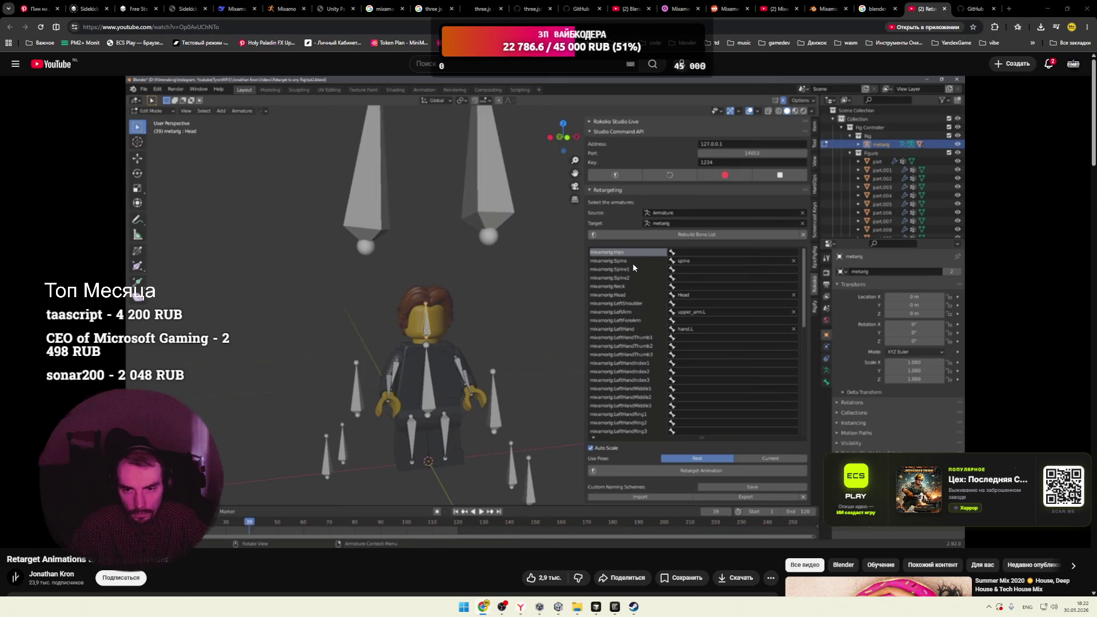
{"action": "left_click", "coordinate": [634, 608]}
{"action": "left_click", "coordinate": [144, 304]}
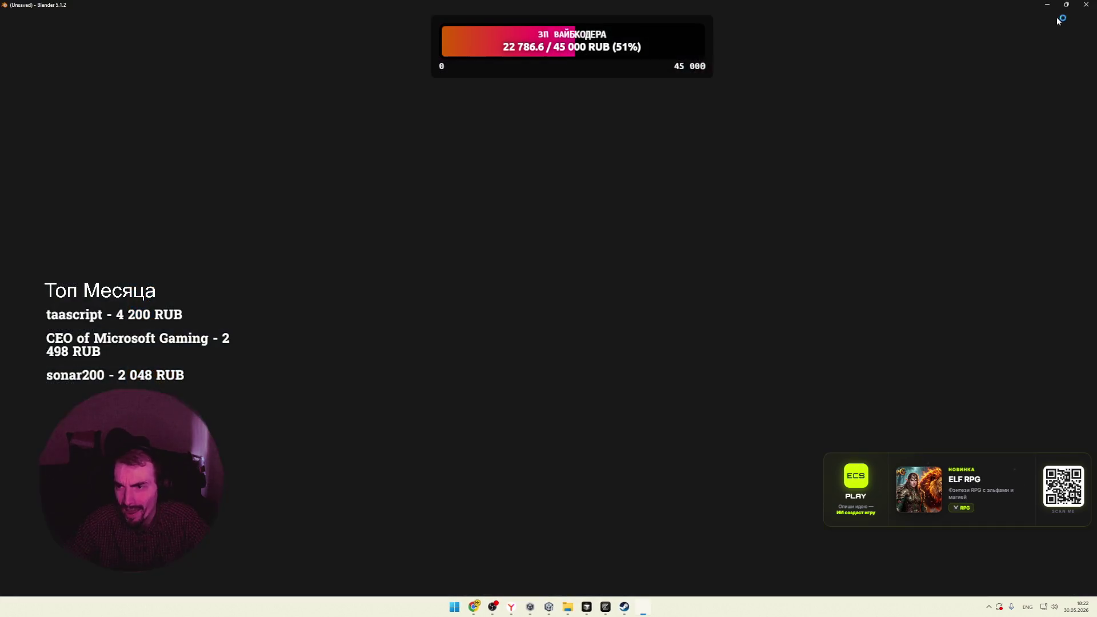
{"action": "left_click", "coordinate": [1058, 9]}
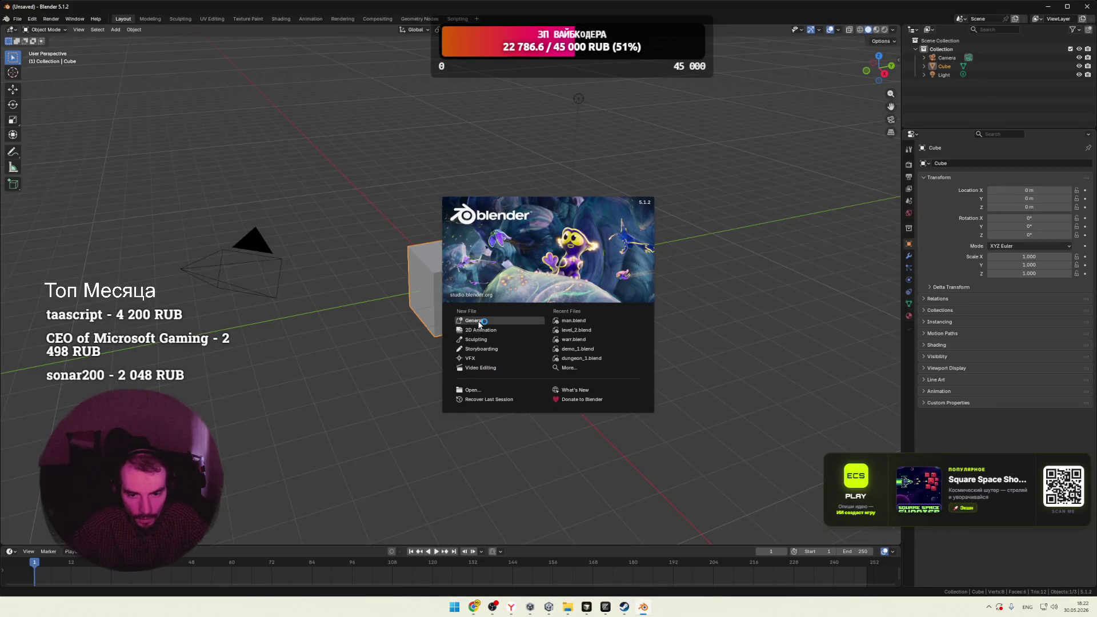
{"action": "left_click", "coordinate": [479, 324]}
Delete the default camera, cube and light, and show the Rokoko sidebar
{"action": "key", "text": "a"}
{"action": "key", "text": "Delete"}
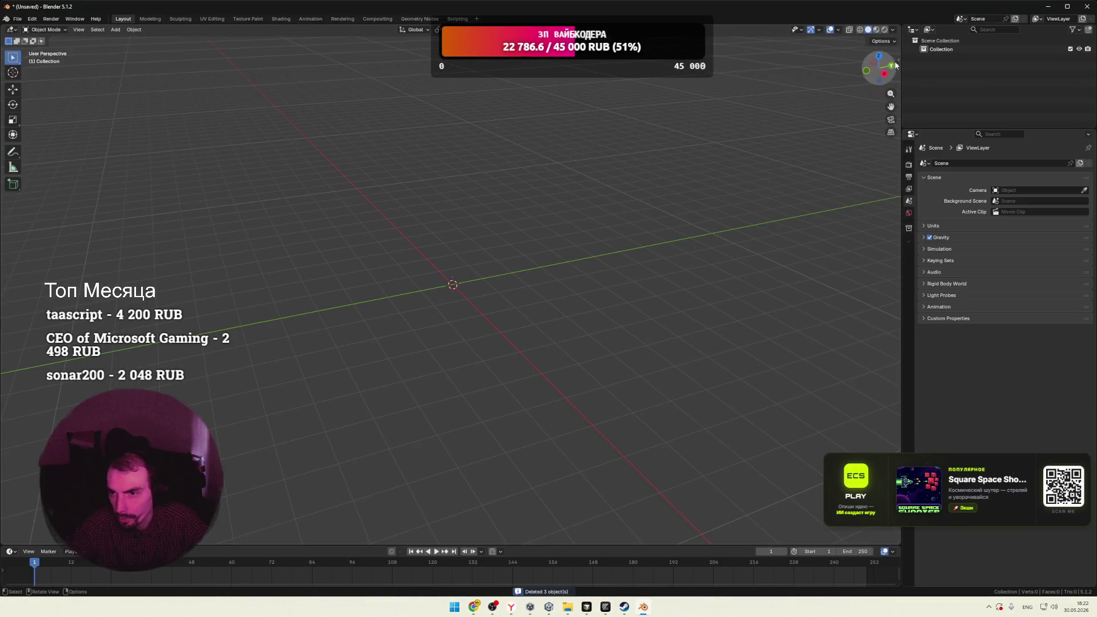
{"action": "left_click", "coordinate": [896, 61]}
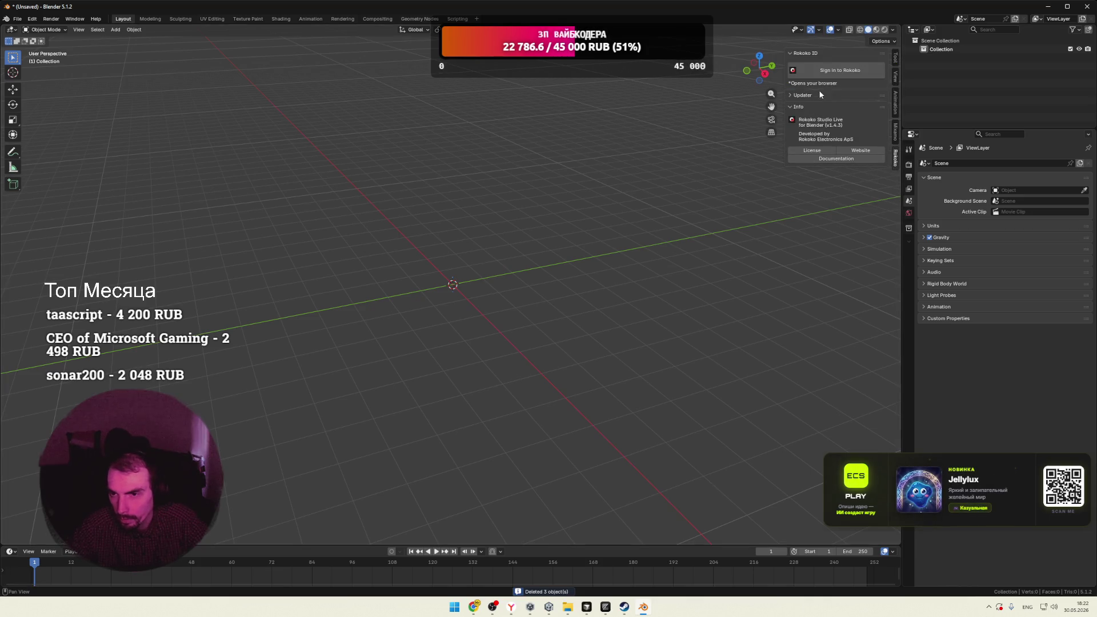
Check the Rokoko Info and Updater sections to confirm version v1.4.3
{"action": "left_click", "coordinate": [799, 105]}
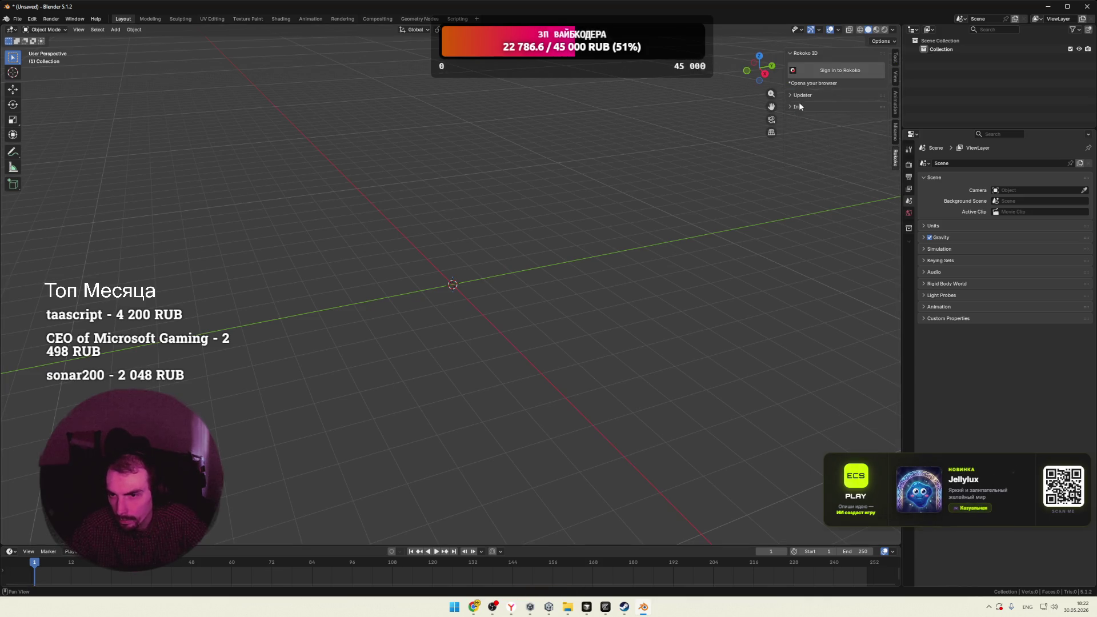
{"action": "left_click", "coordinate": [797, 95]}
{"action": "left_click", "coordinate": [798, 95]}
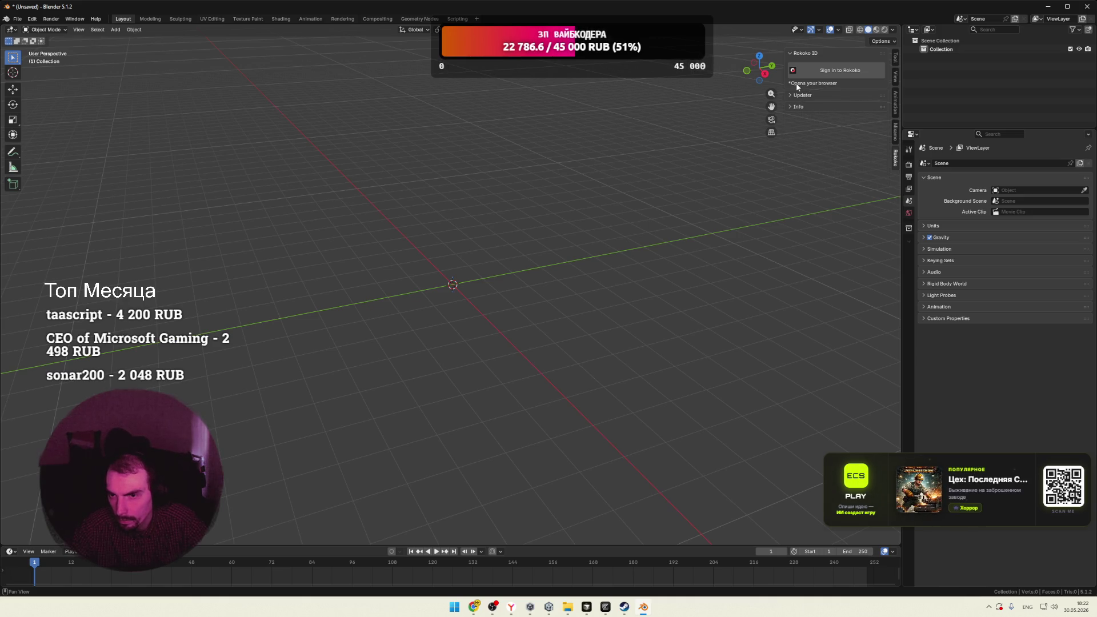
{"action": "left_click", "coordinate": [795, 106]}
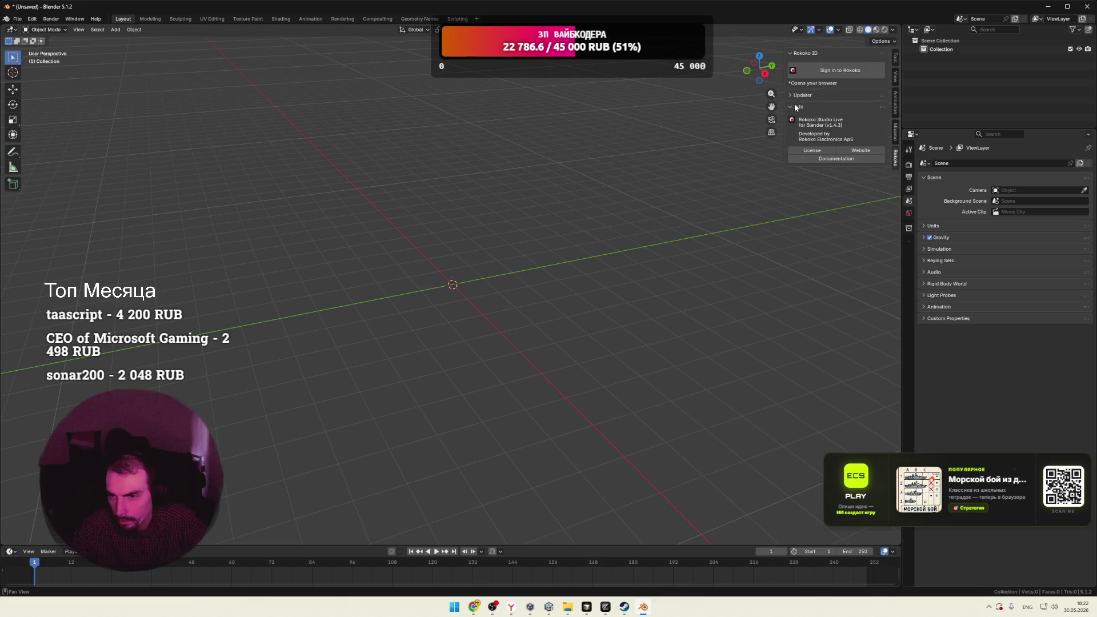
{"action": "left_click", "coordinate": [795, 105]}
{"action": "key", "text": "super+Tab"}
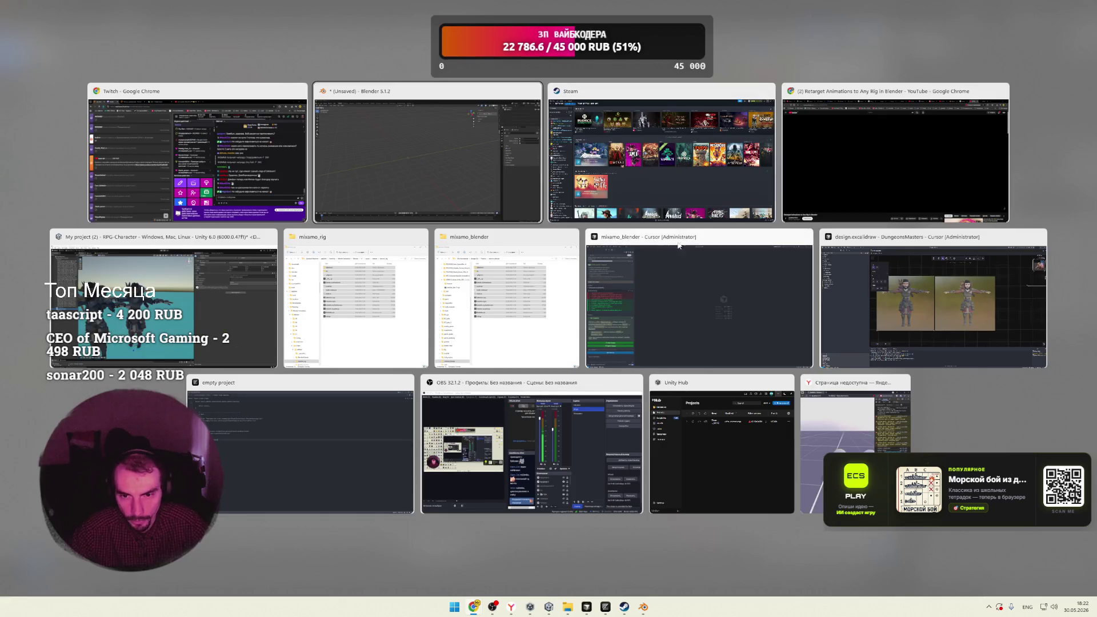
Rewind the YouTube tutorial to the earlier object-mode scene and pause it
{"action": "left_click", "coordinate": [753, 160]}
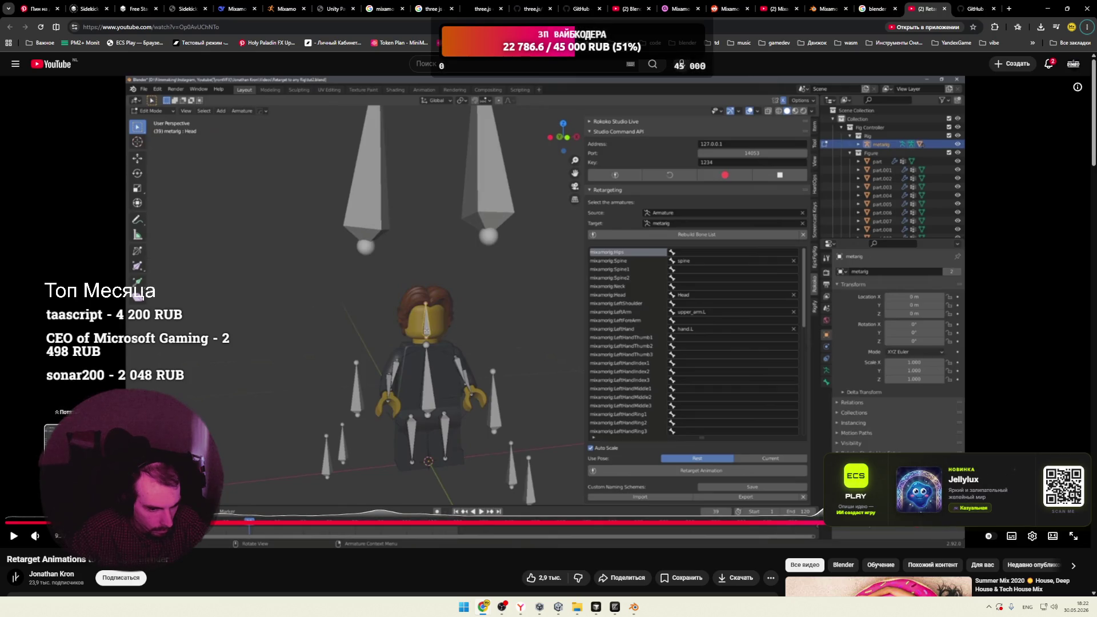
{"action": "left_click", "coordinate": [43, 522]}
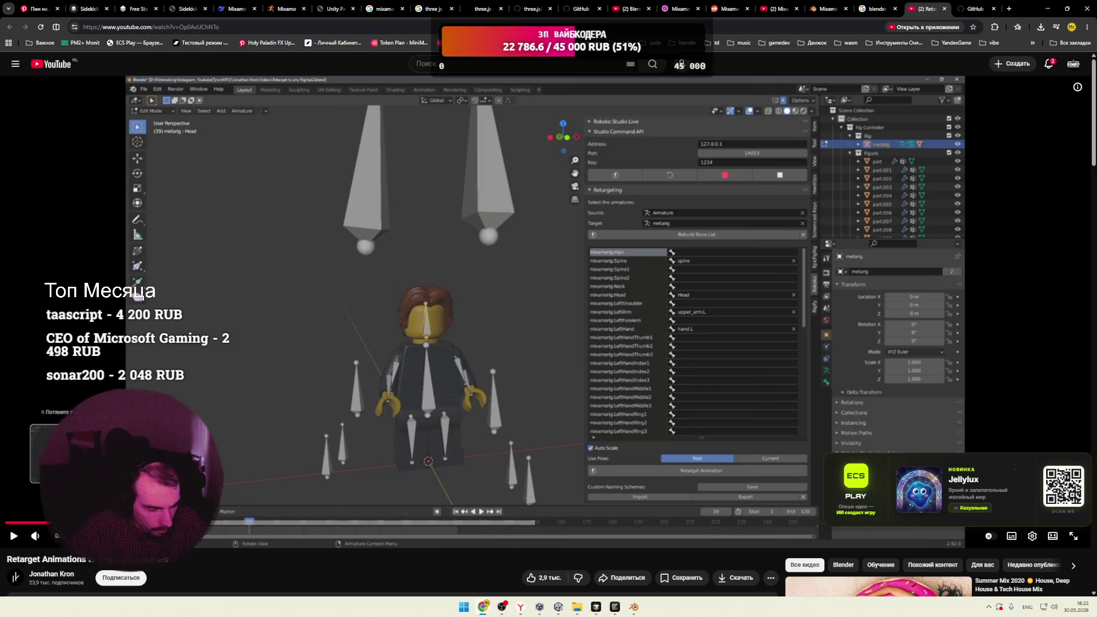
{"action": "left_click", "coordinate": [448, 413]}
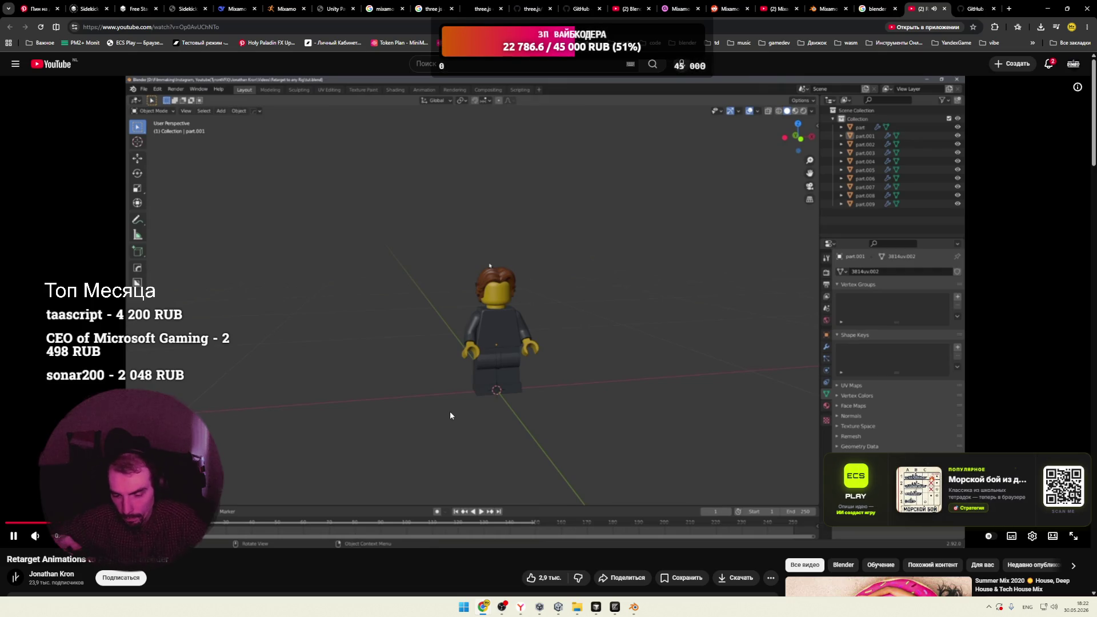
{"action": "left_click", "coordinate": [451, 412]}
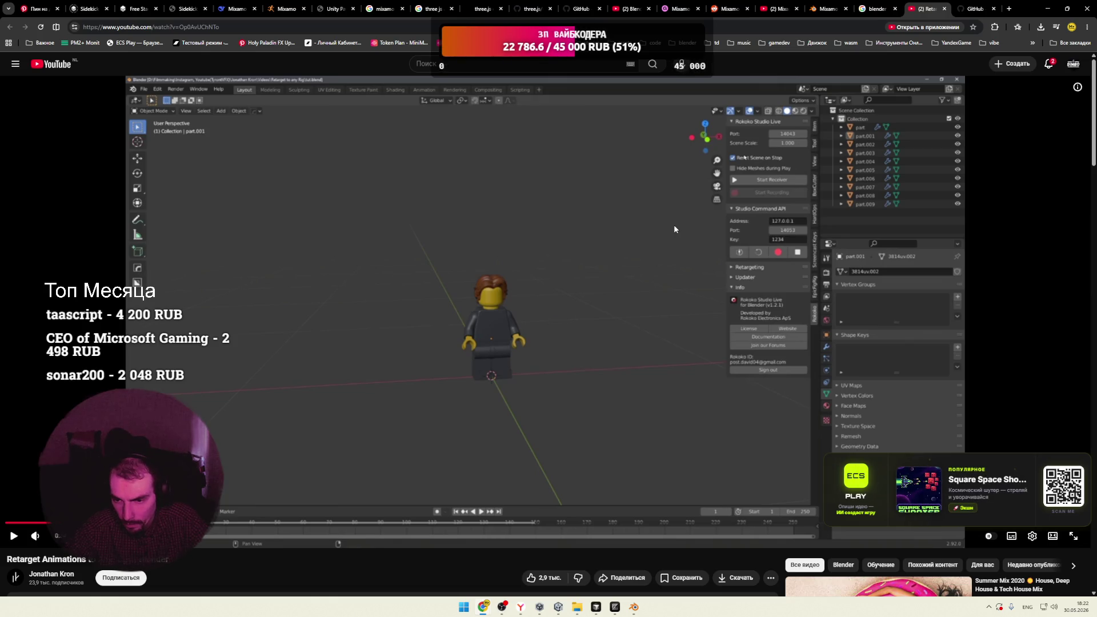
{"action": "key", "text": "alt+Tab"}
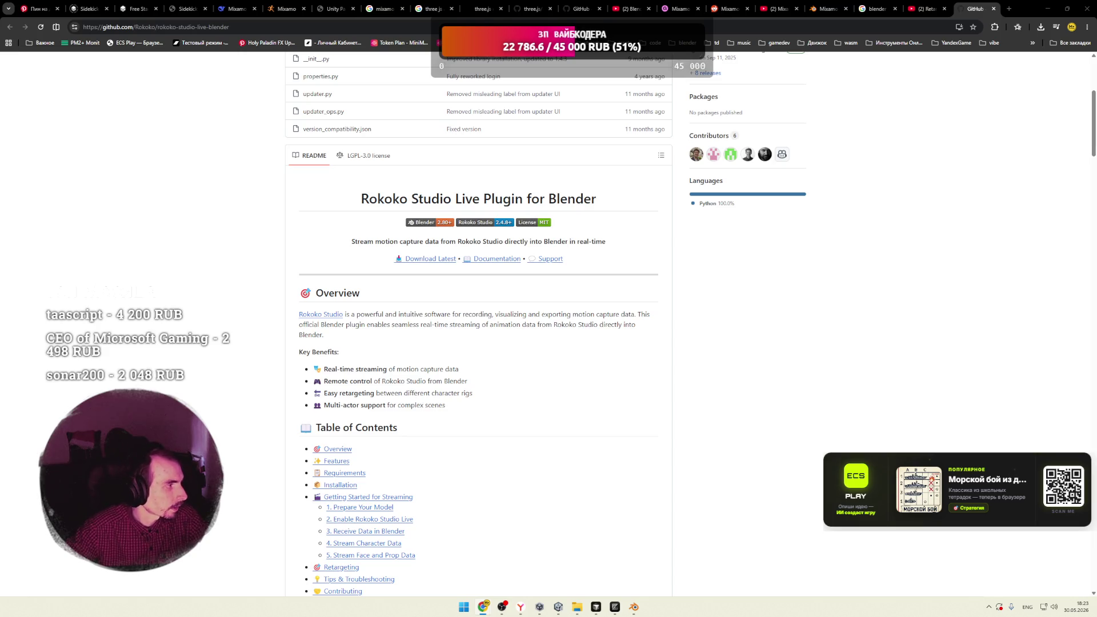
{"action": "left_click", "coordinate": [989, 607]}
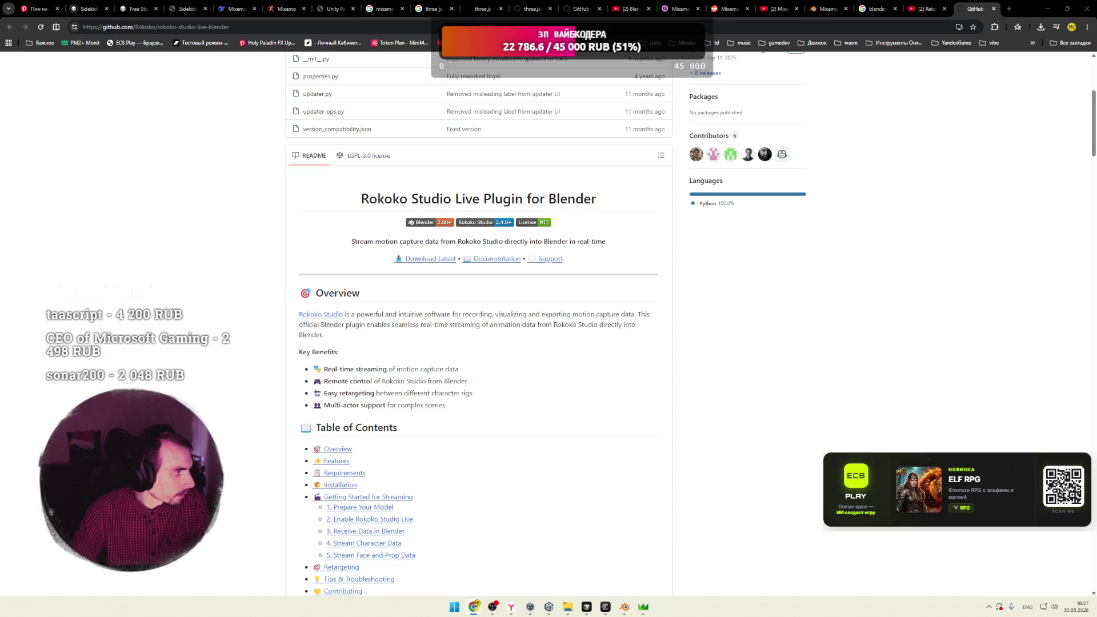
Collapse the Rokoko Studio Live section and expand the retargeting settings
{"action": "left_click", "coordinate": [625, 607]}
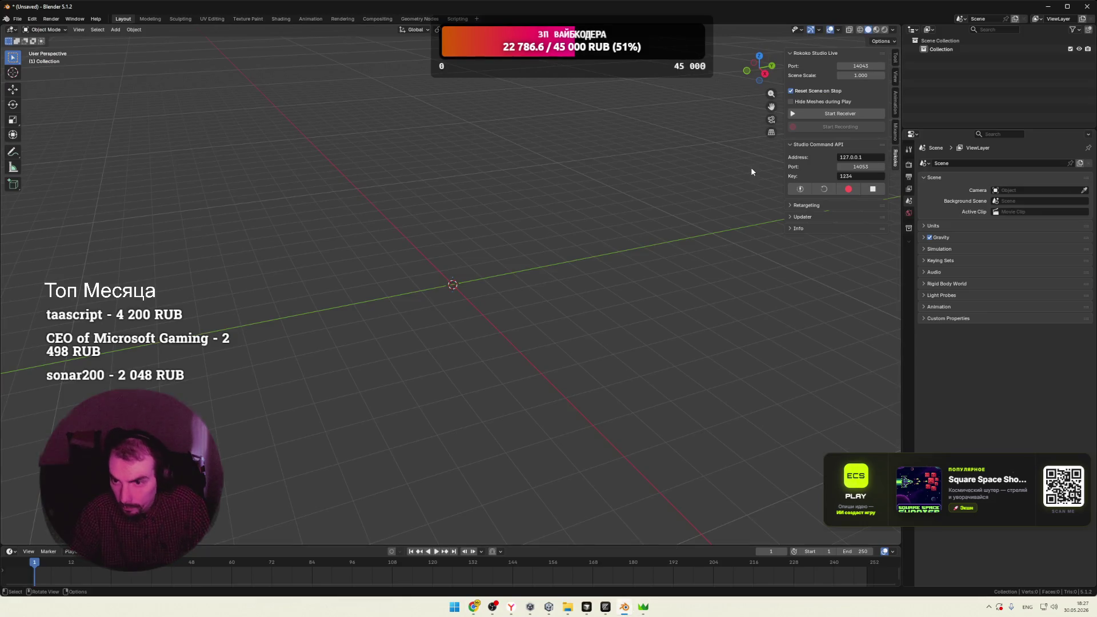
{"action": "left_click", "coordinate": [800, 52]}
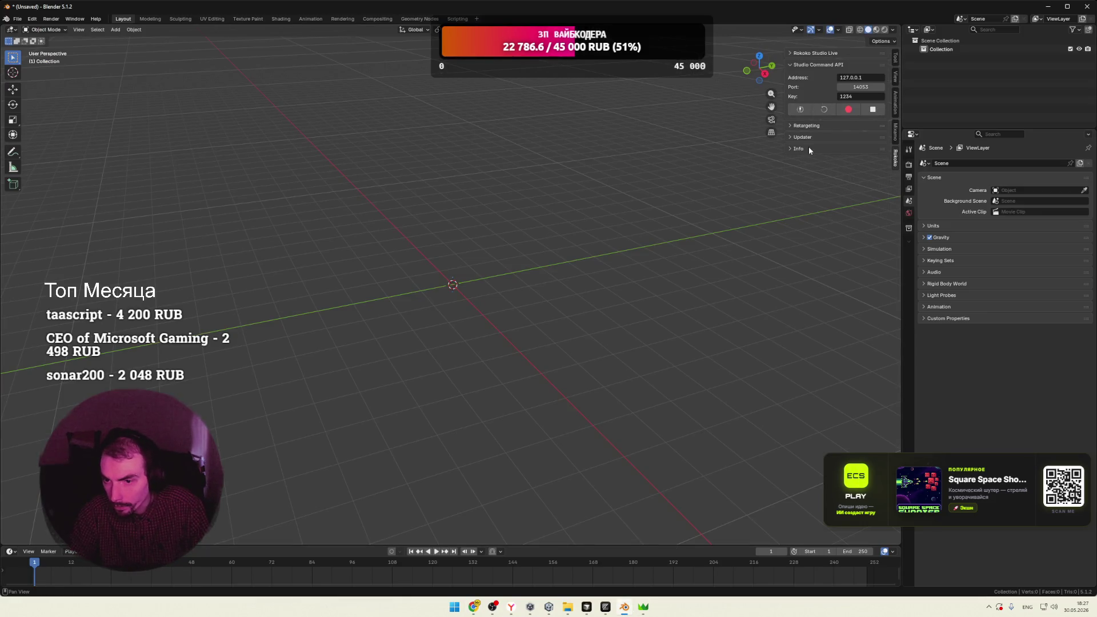
{"action": "left_click", "coordinate": [794, 127]}
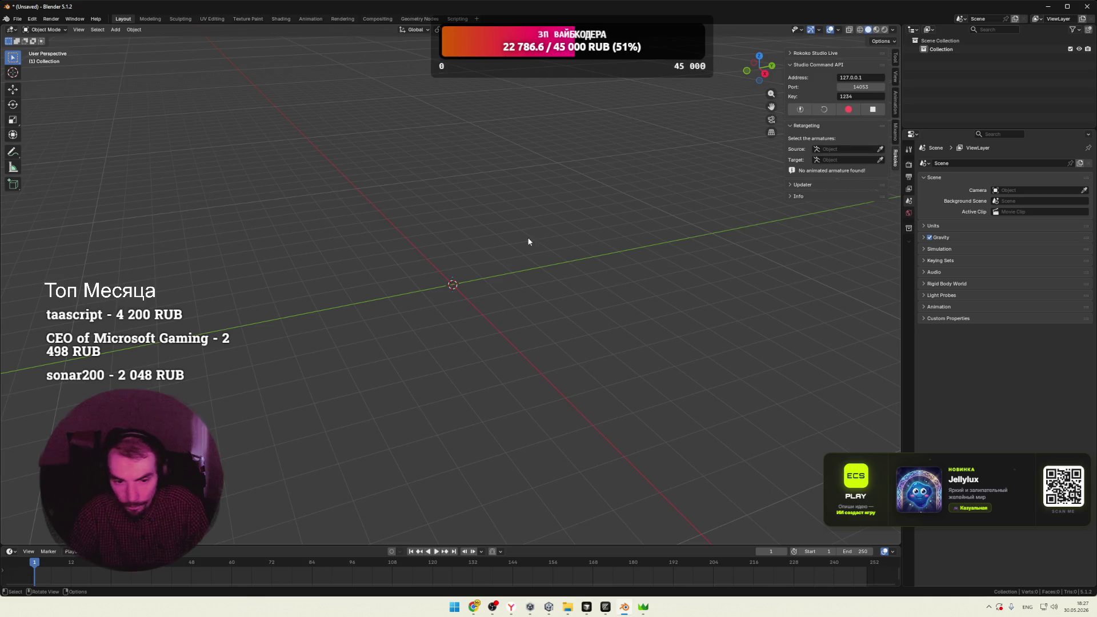
Import man.fbx from the char_1 folder with the legacy FBX importer
{"action": "left_click", "coordinate": [17, 18]}
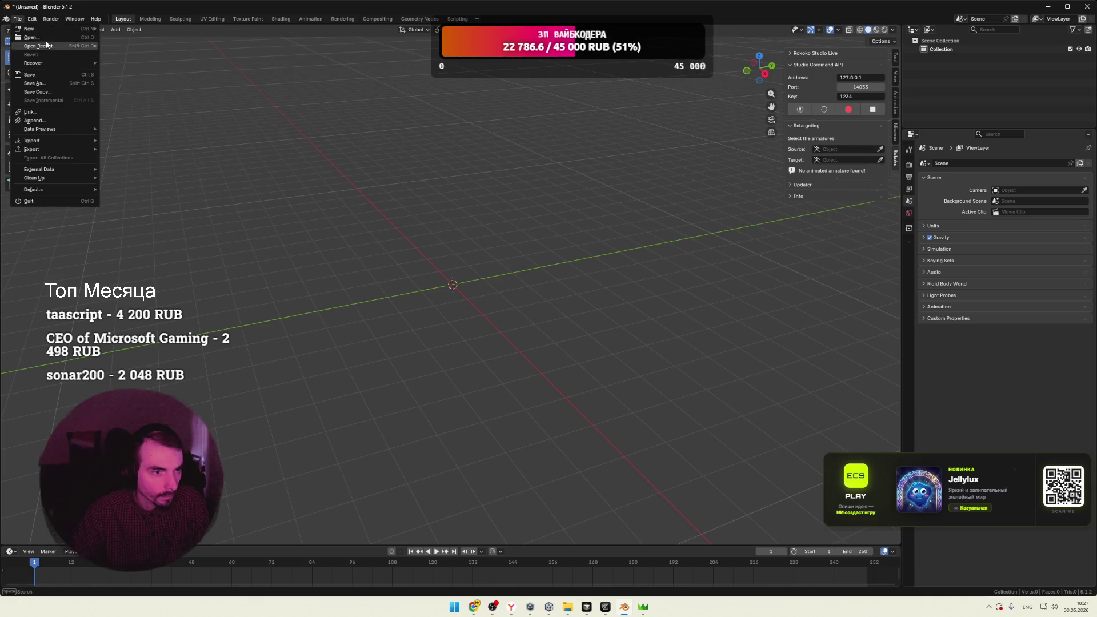
{"action": "mouse_move", "coordinate": [47, 141]}
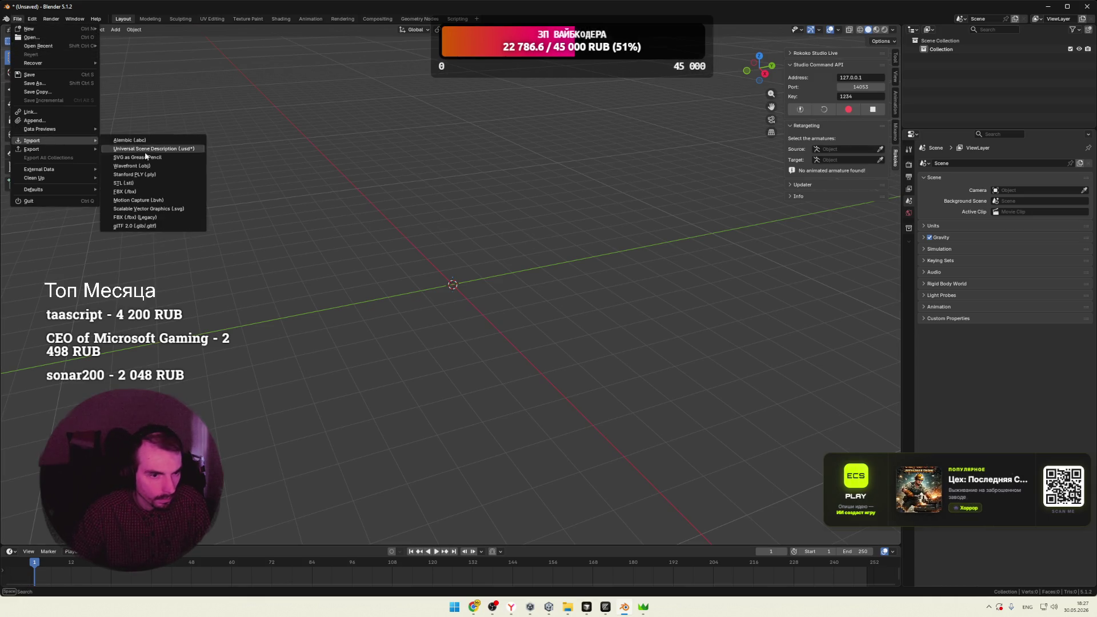
{"action": "left_click", "coordinate": [151, 221]}
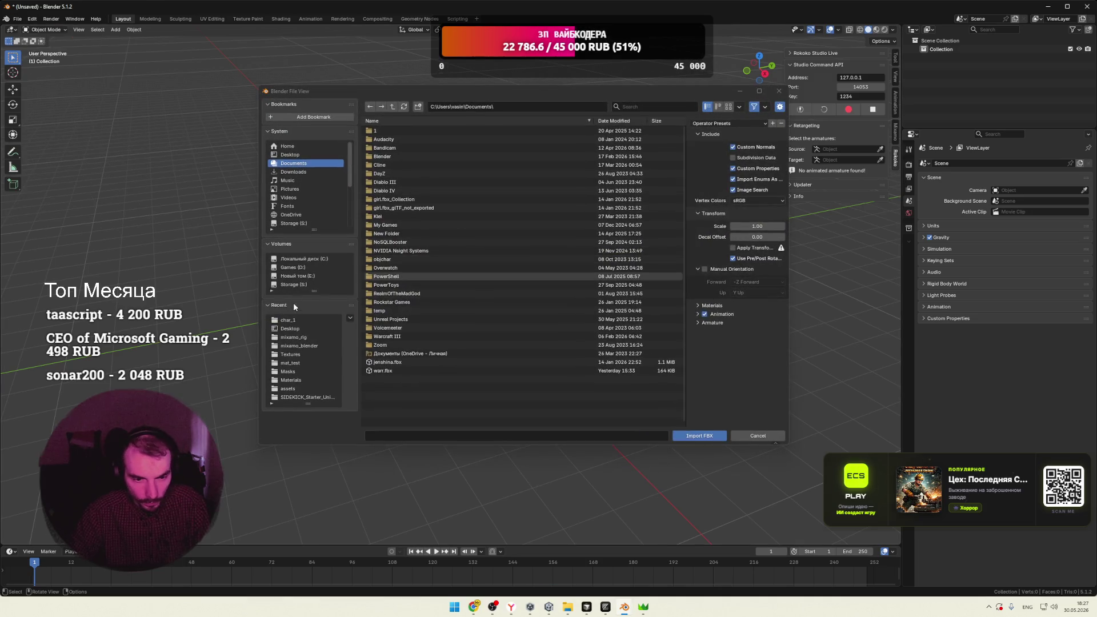
{"action": "left_click", "coordinate": [288, 320]}
{"action": "double_click", "coordinate": [382, 139]}
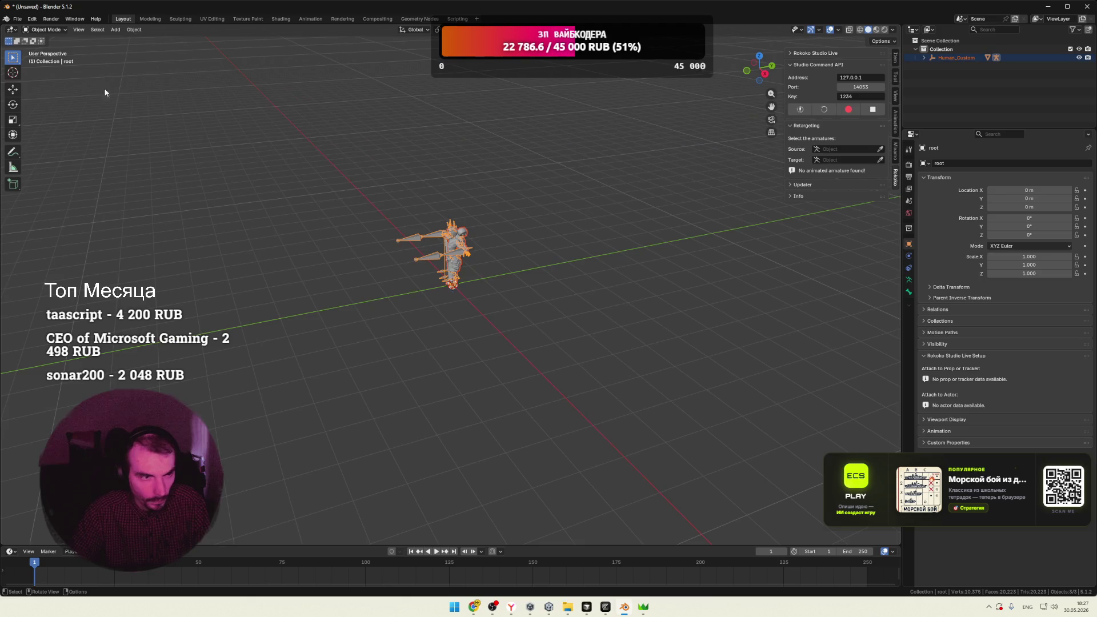
Import the sword-and-shield attack animation FBX
{"action": "left_click", "coordinate": [17, 18]}
{"action": "mouse_move", "coordinate": [37, 142]}
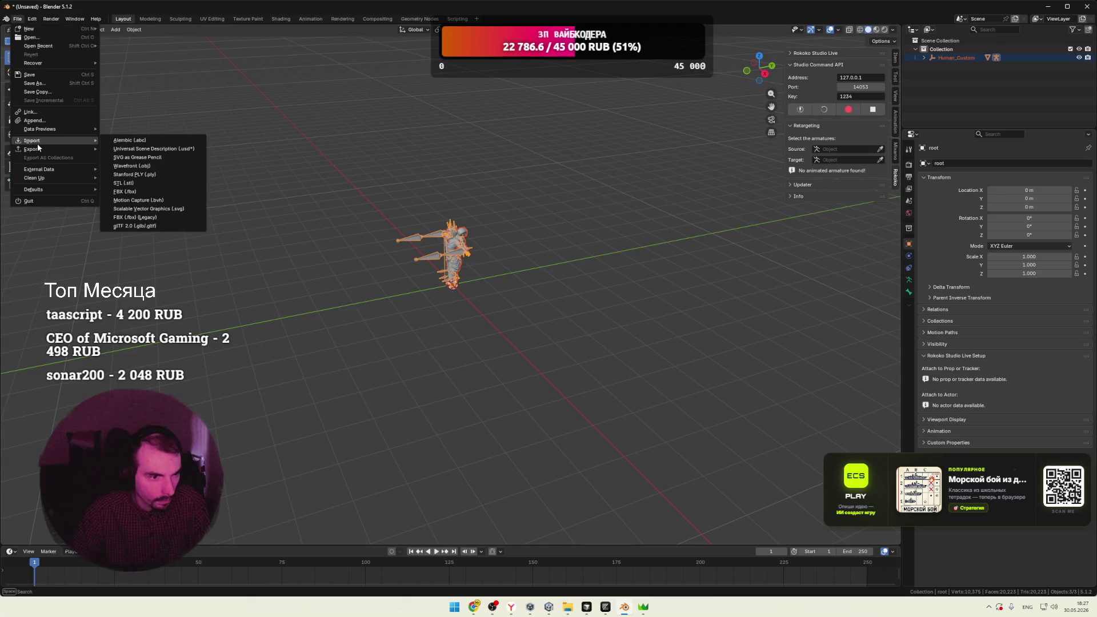
{"action": "left_click", "coordinate": [146, 220]}
{"action": "double_click", "coordinate": [424, 174]}
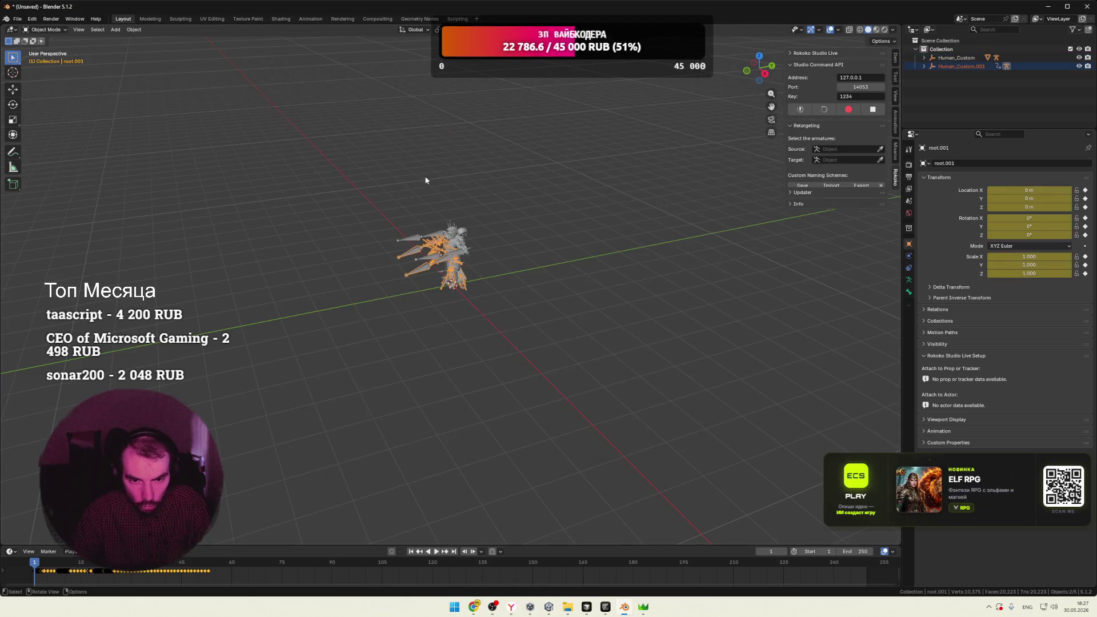
Set the imported root.001 armature as the retargeting source
{"action": "middle_click_drag", "start_coordinate": [549, 267], "coordinate": [632, 238]}
{"action": "left_click", "coordinate": [880, 148]}
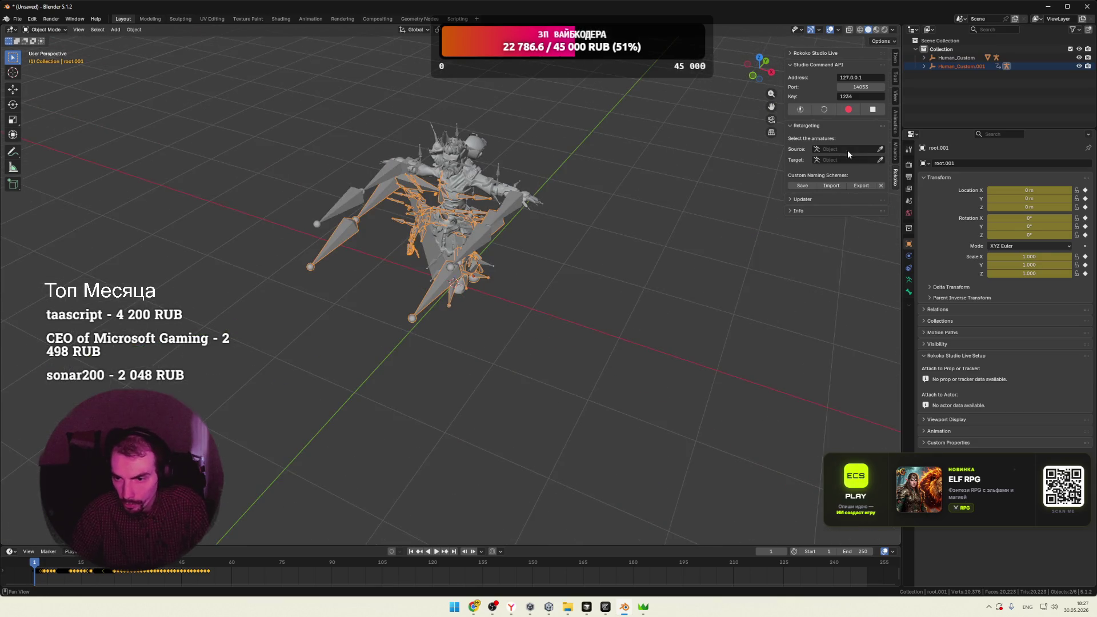
{"action": "left_click", "coordinate": [343, 220]}
{"action": "left_click", "coordinate": [880, 160]}
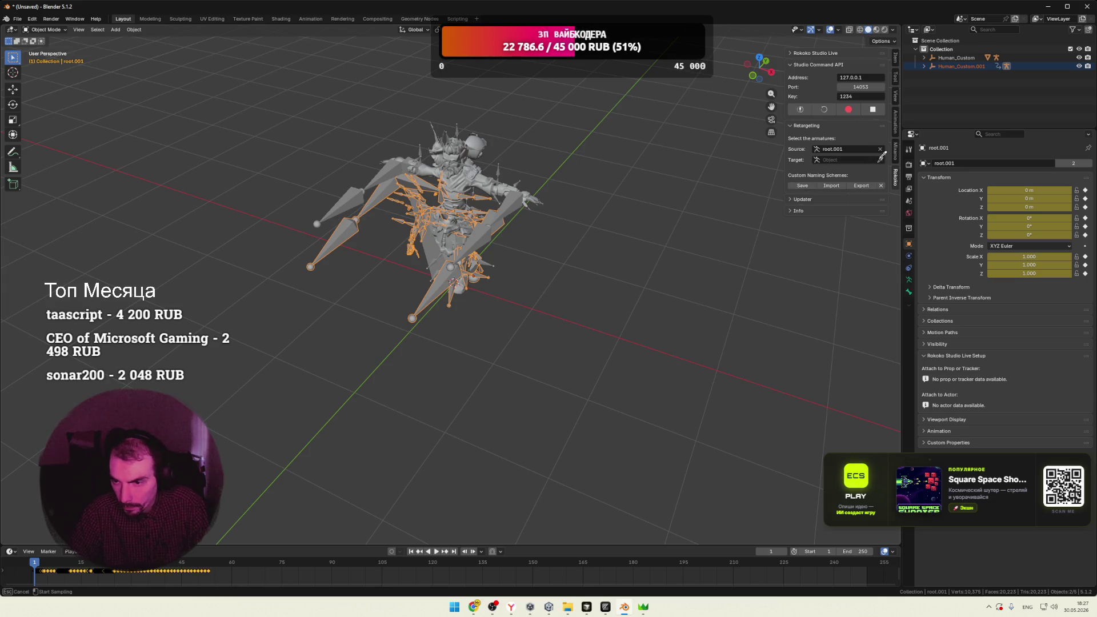
Set root as the retarget target and build the bone list, which fails with an 'fcurves' error
{"action": "left_click", "coordinate": [341, 207]}
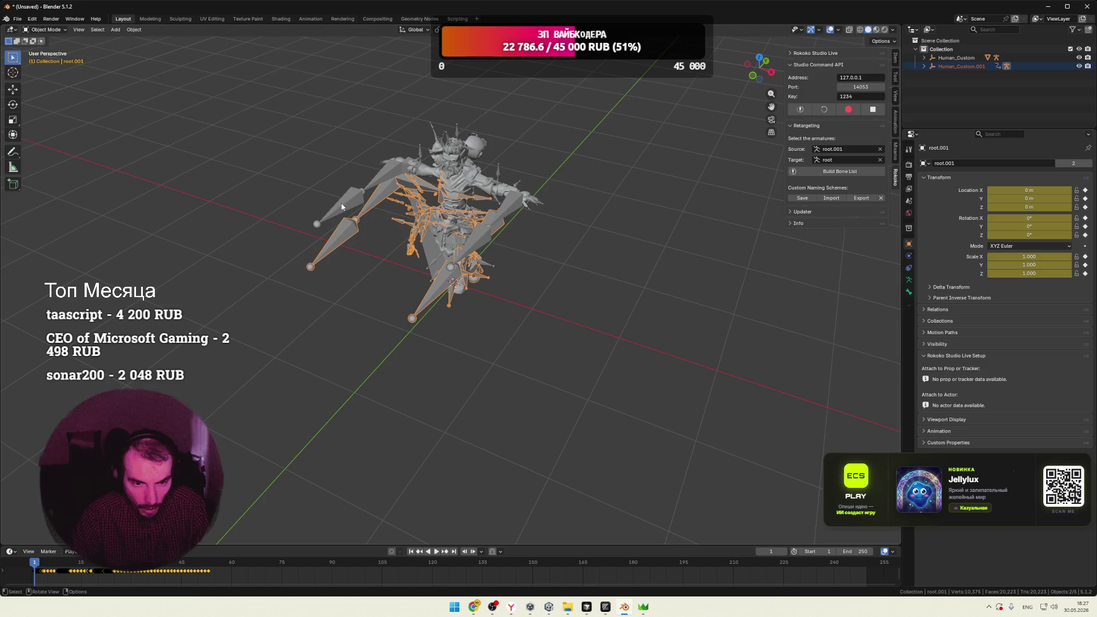
{"action": "left_click", "coordinate": [832, 174]}
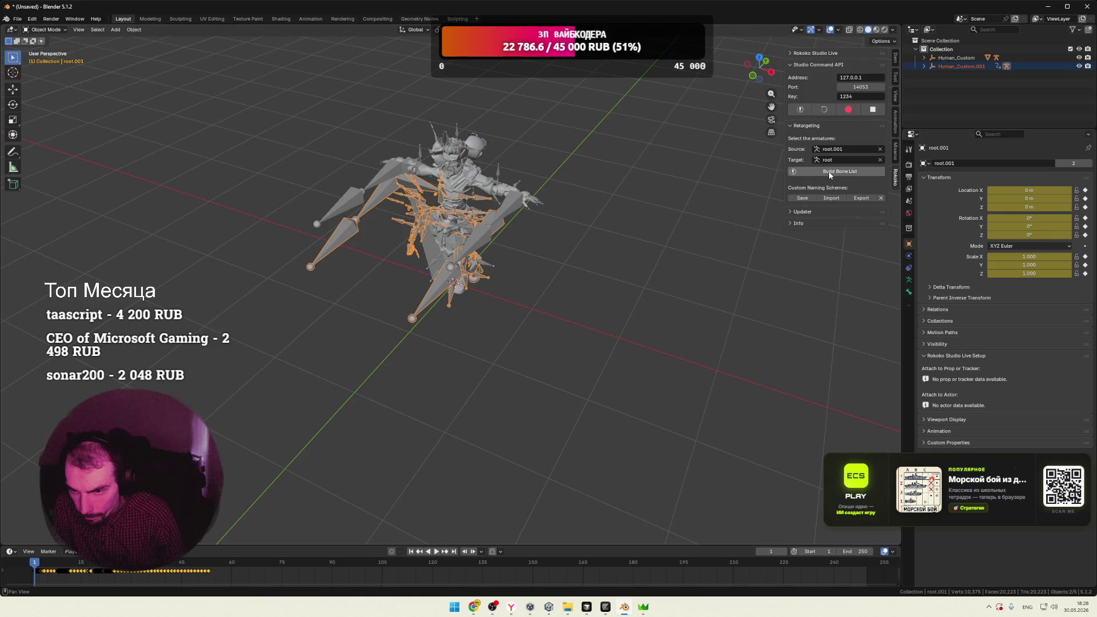
{"action": "left_click", "coordinate": [830, 175]}
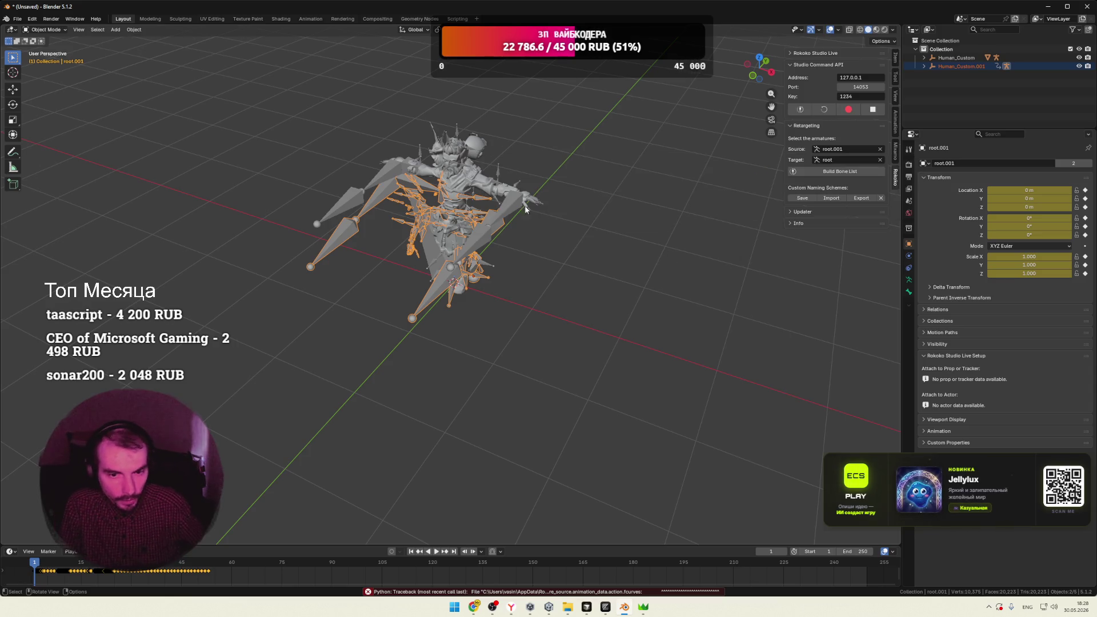
Delete the imported root.001 armature and check the remaining character
{"action": "key", "text": "Delete"}
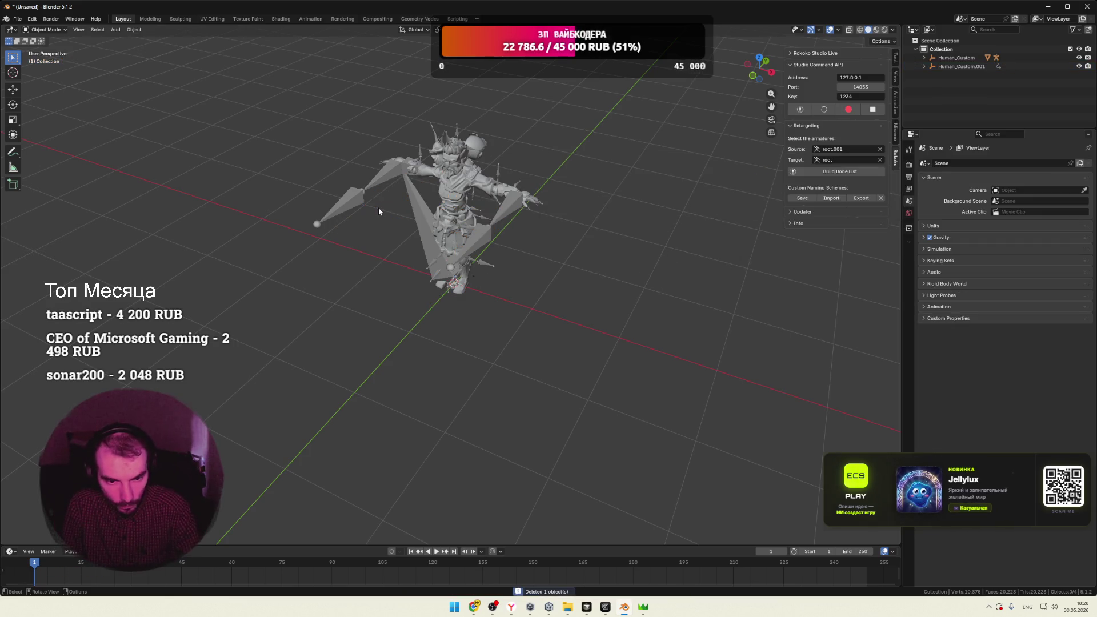
{"action": "scroll", "coordinate": [639, 196], "scroll_direction": "up", "scroll_amount": 3}
{"action": "middle_click_drag", "start_coordinate": [642, 197], "coordinate": [629, 234]}
{"action": "scroll", "coordinate": [575, 482], "scroll_direction": "down", "scroll_amount": 2}
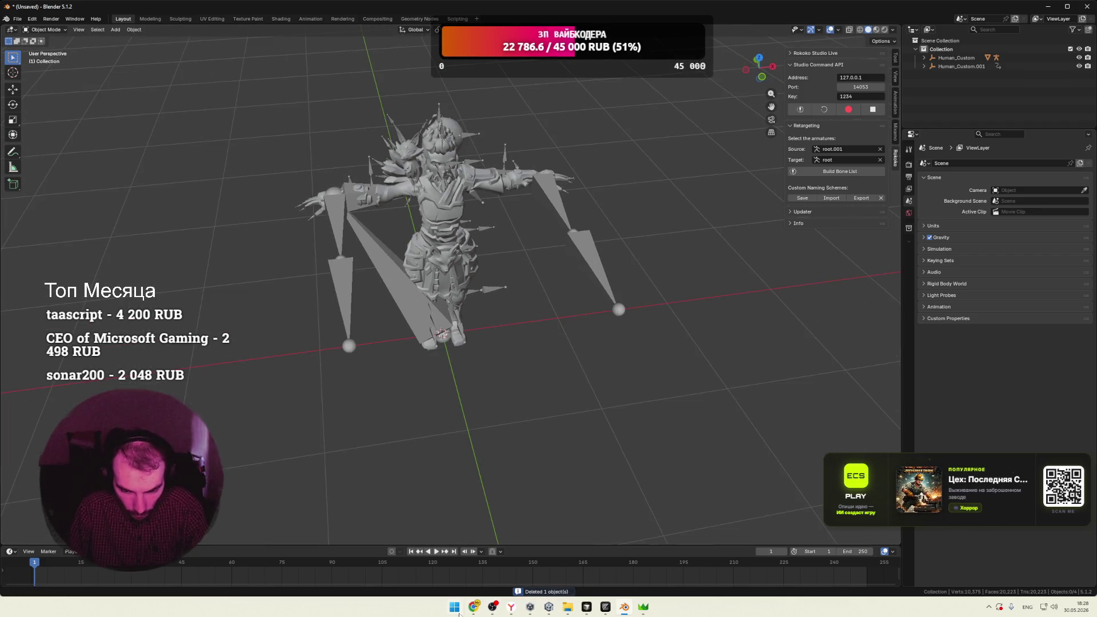
{"action": "mouse_move", "coordinate": [474, 607]}
{"action": "left_click", "coordinate": [423, 563]}
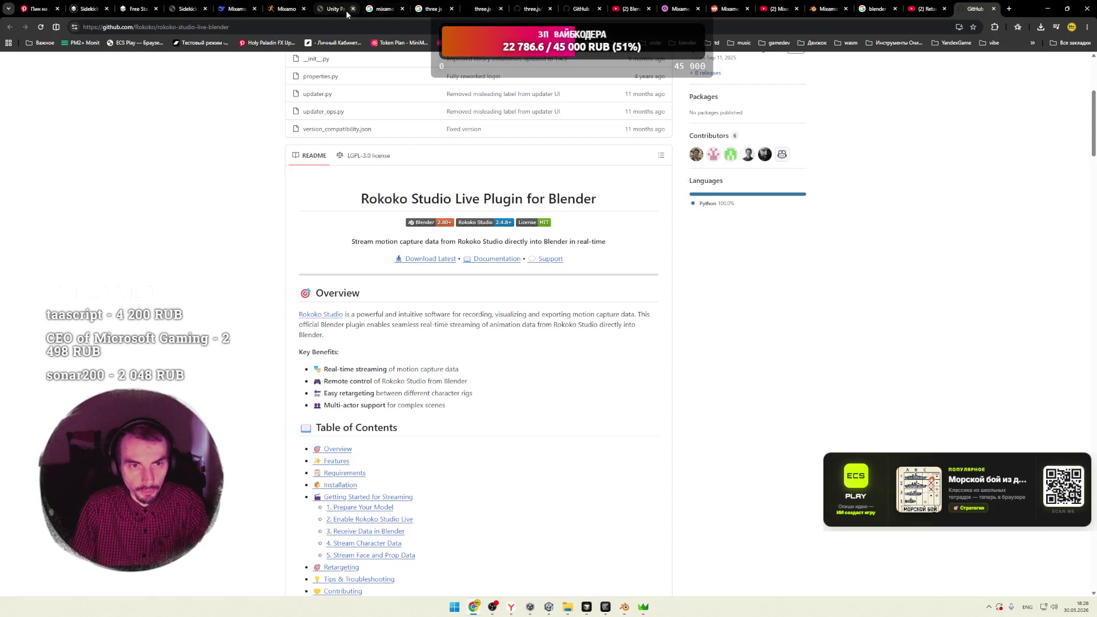
Close the extra Mixamo tab in Chrome and return to the Mixamo Knight results tab
{"action": "left_click", "coordinate": [815, 12]}
{"action": "left_click", "coordinate": [847, 10]}
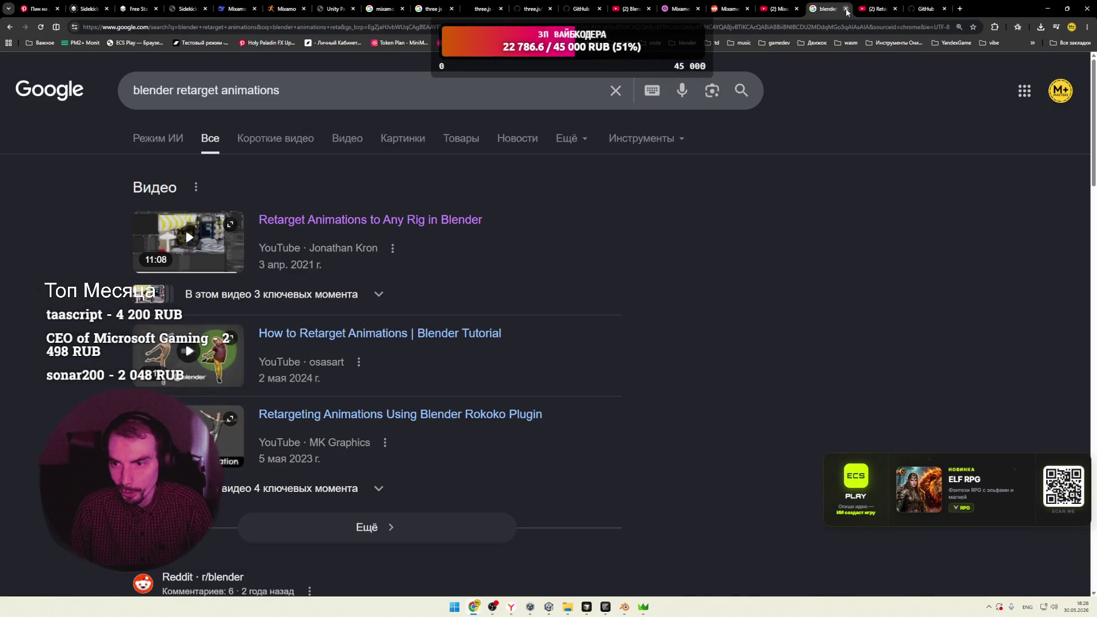
{"action": "left_click", "coordinate": [326, 9]}
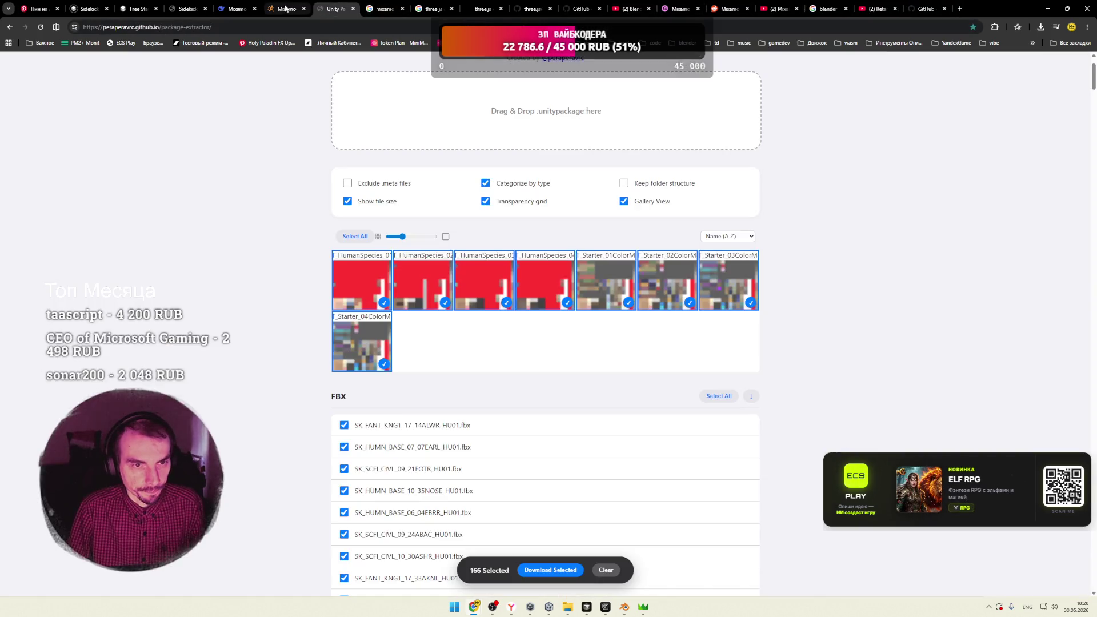
{"action": "left_click", "coordinate": [285, 9]}
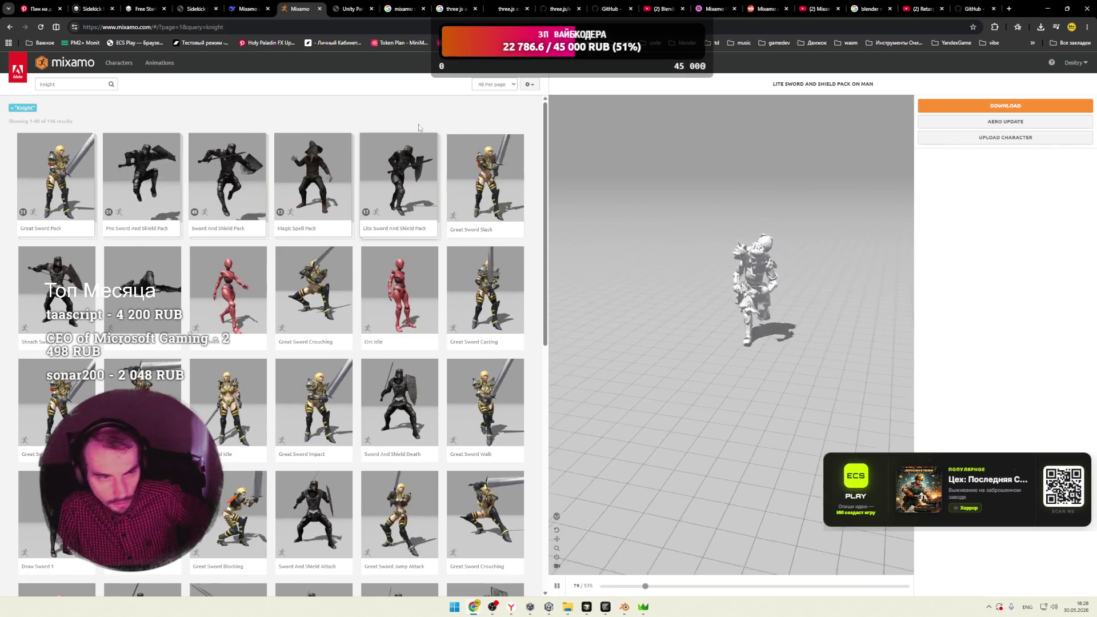
Go from the Mixamo home page through the animation browser to the Characters catalogue
{"action": "left_click", "coordinate": [83, 68]}
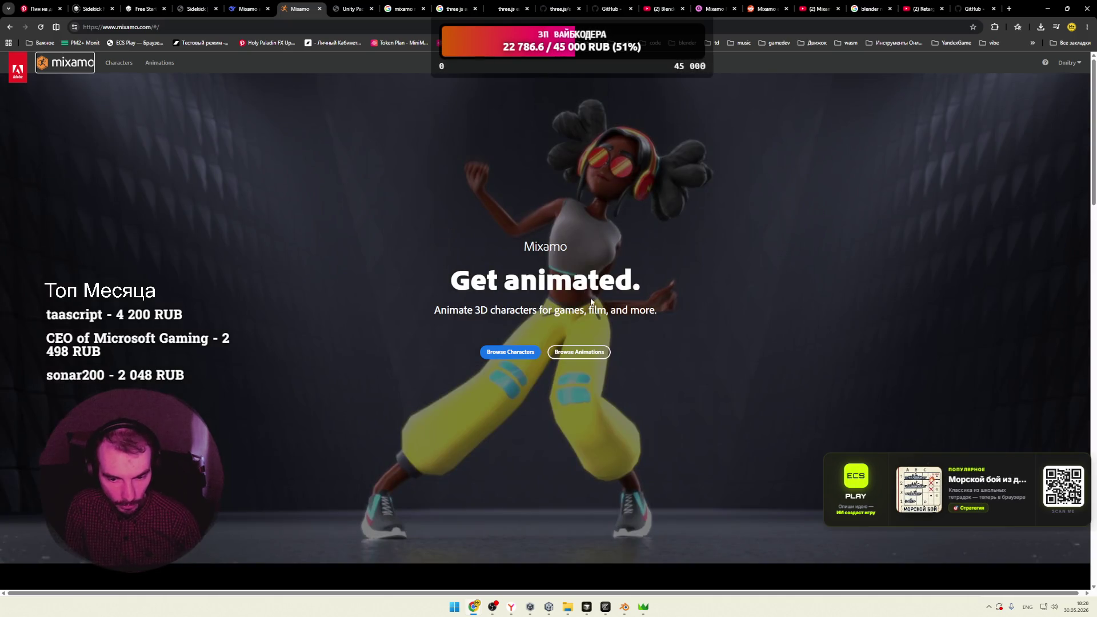
{"action": "left_click", "coordinate": [588, 355]}
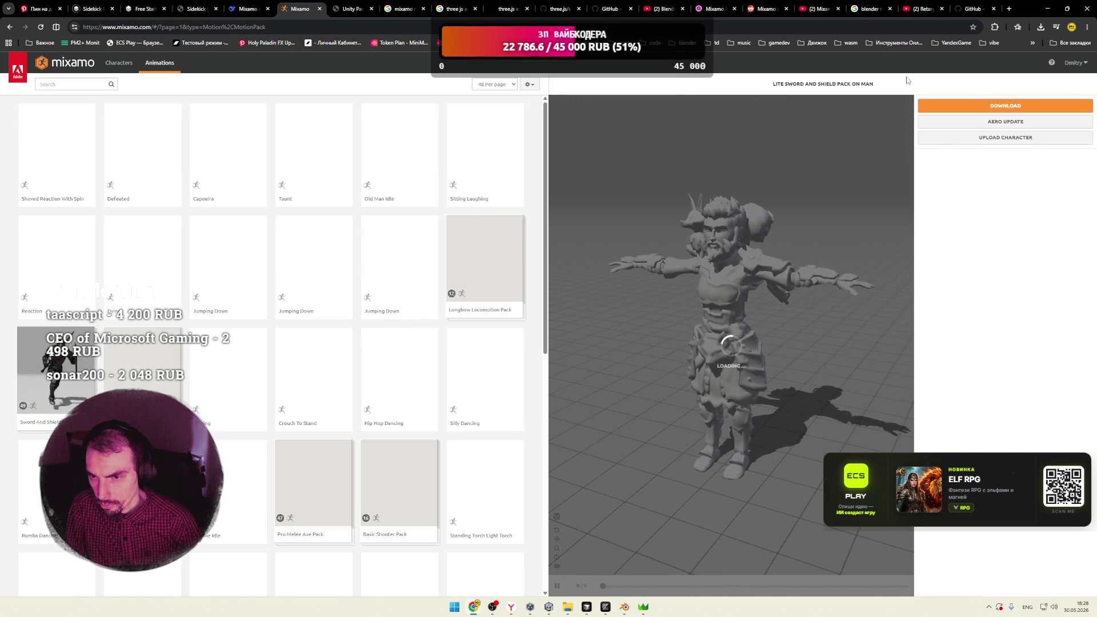
{"action": "left_click", "coordinate": [532, 86]}
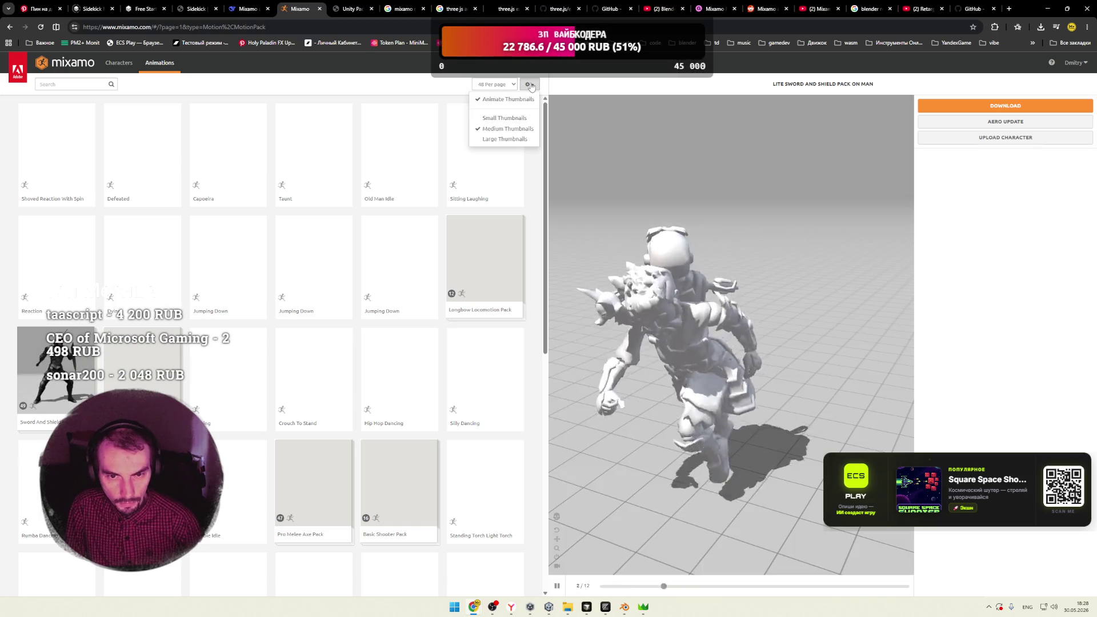
{"action": "left_click", "coordinate": [503, 100]}
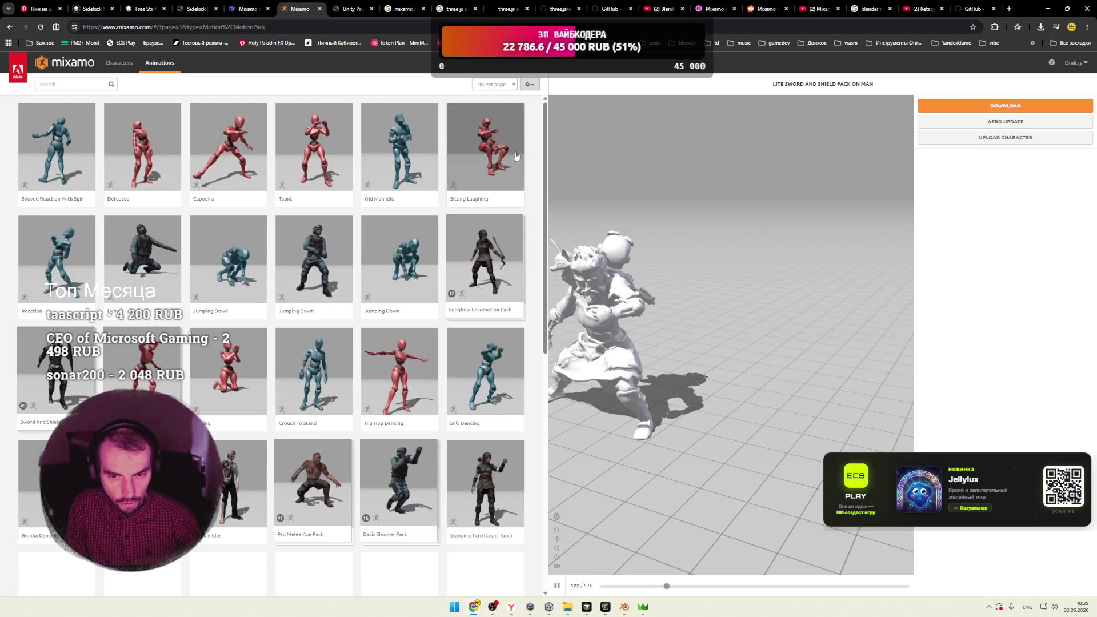
{"action": "left_click_drag", "start_coordinate": [547, 253], "coordinate": [547, 490]}
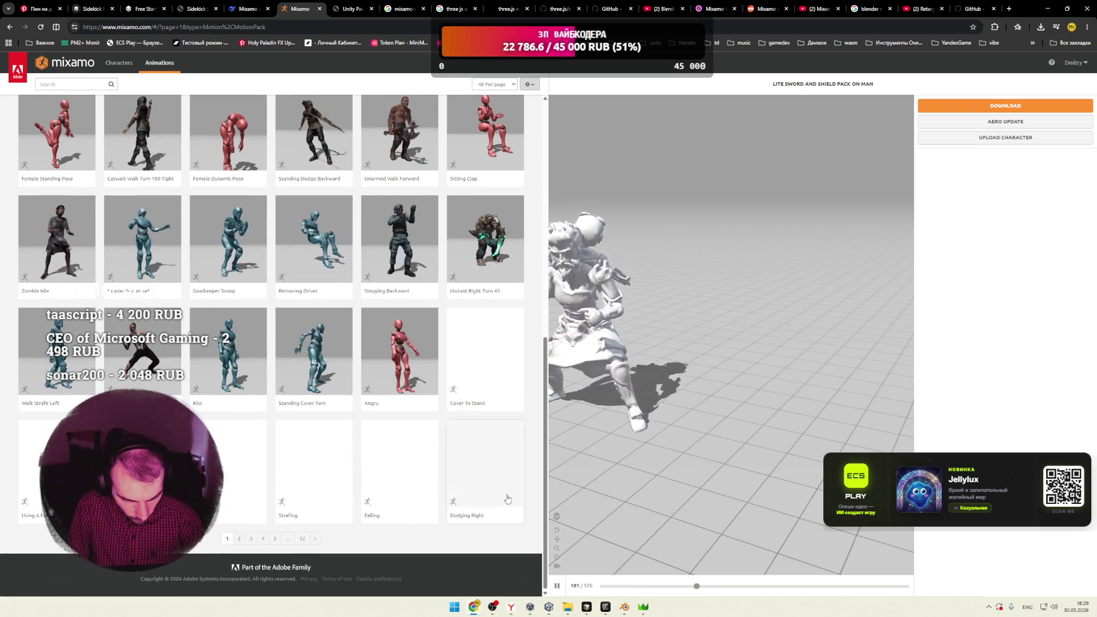
{"action": "scroll", "coordinate": [347, 196], "scroll_direction": "up", "scroll_amount": 10}
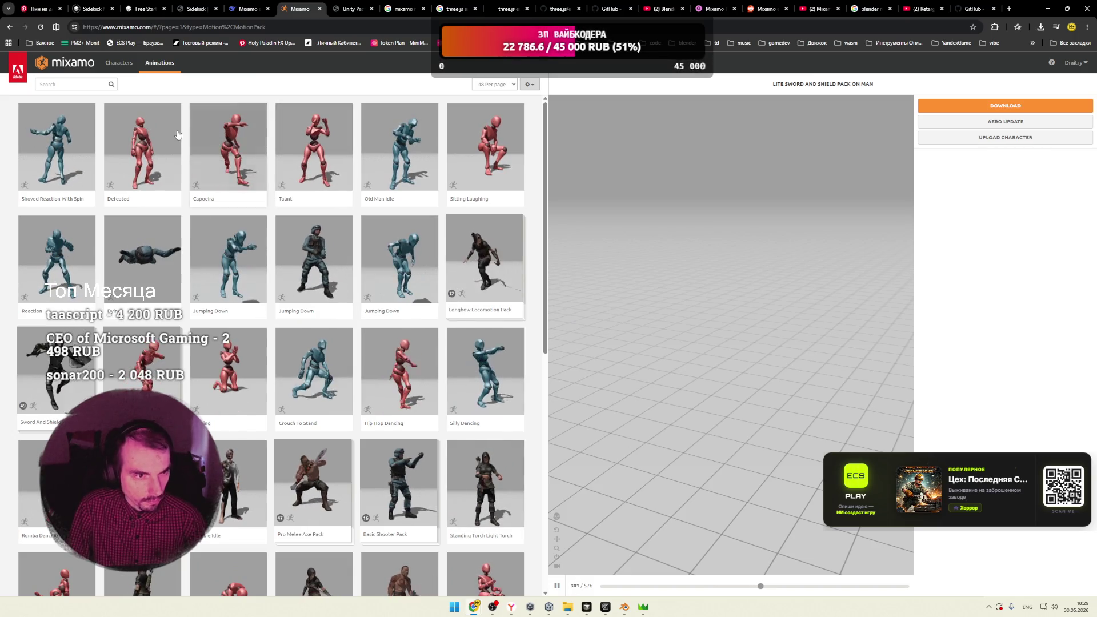
{"action": "left_click", "coordinate": [114, 68]}
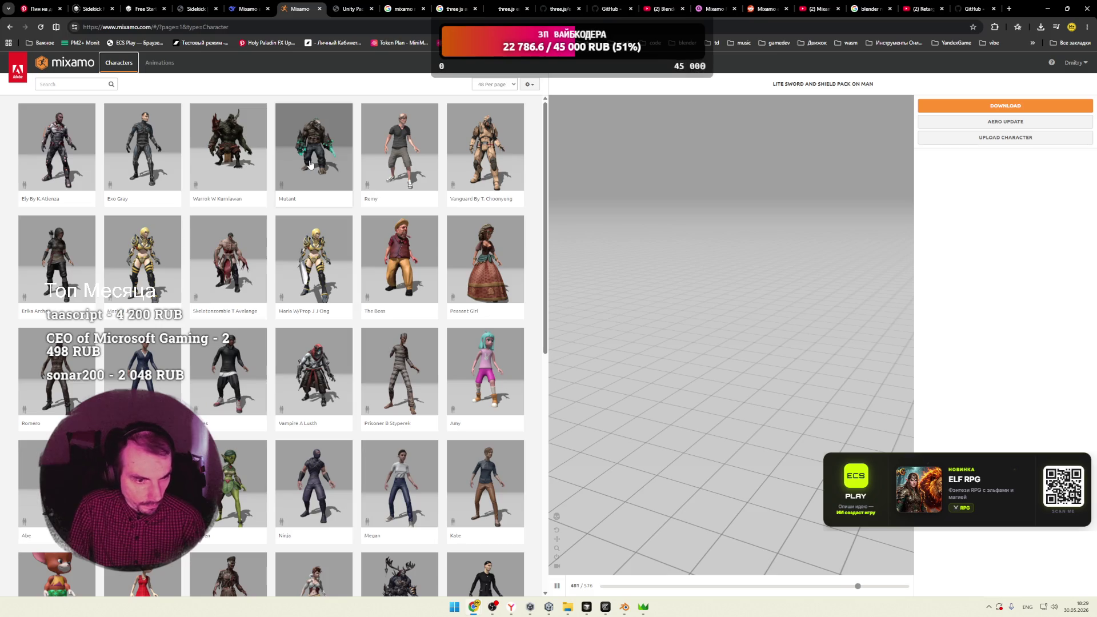
Choose the Ely character and preview Standing 2H Magic Attack 01 on it
{"action": "left_click", "coordinate": [72, 147]}
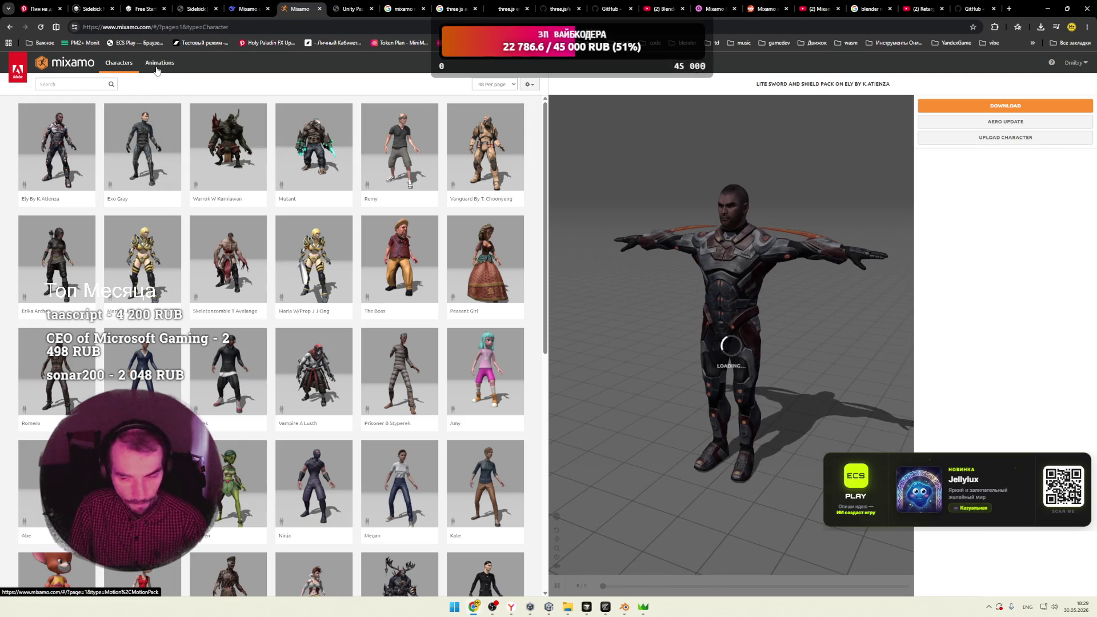
{"action": "left_click", "coordinate": [158, 63]}
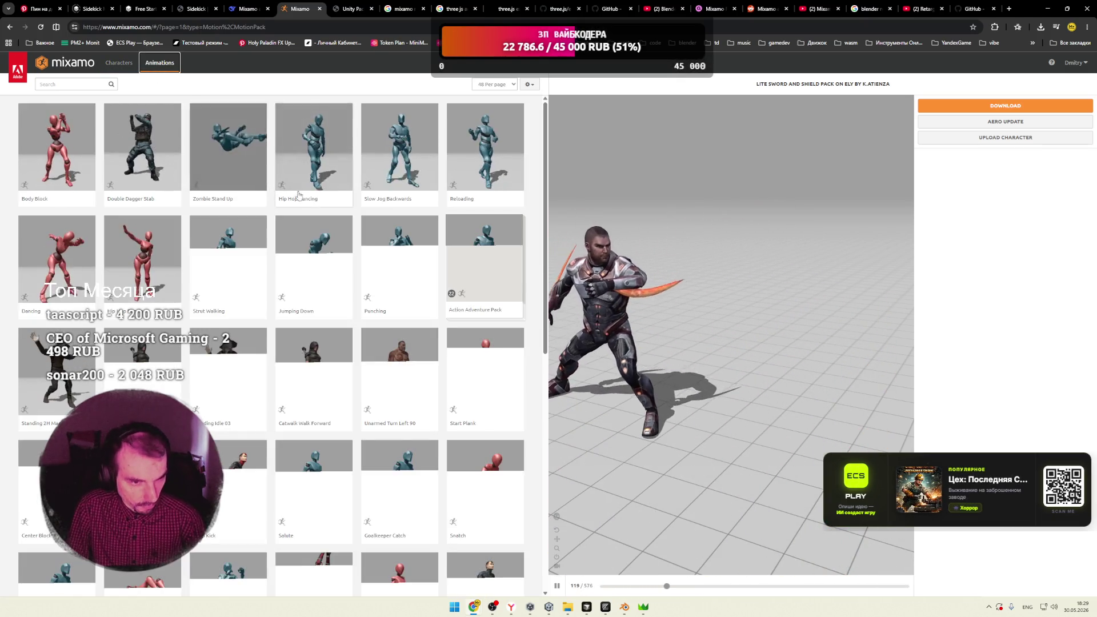
{"action": "scroll", "coordinate": [300, 199], "scroll_direction": "down", "scroll_amount": 4}
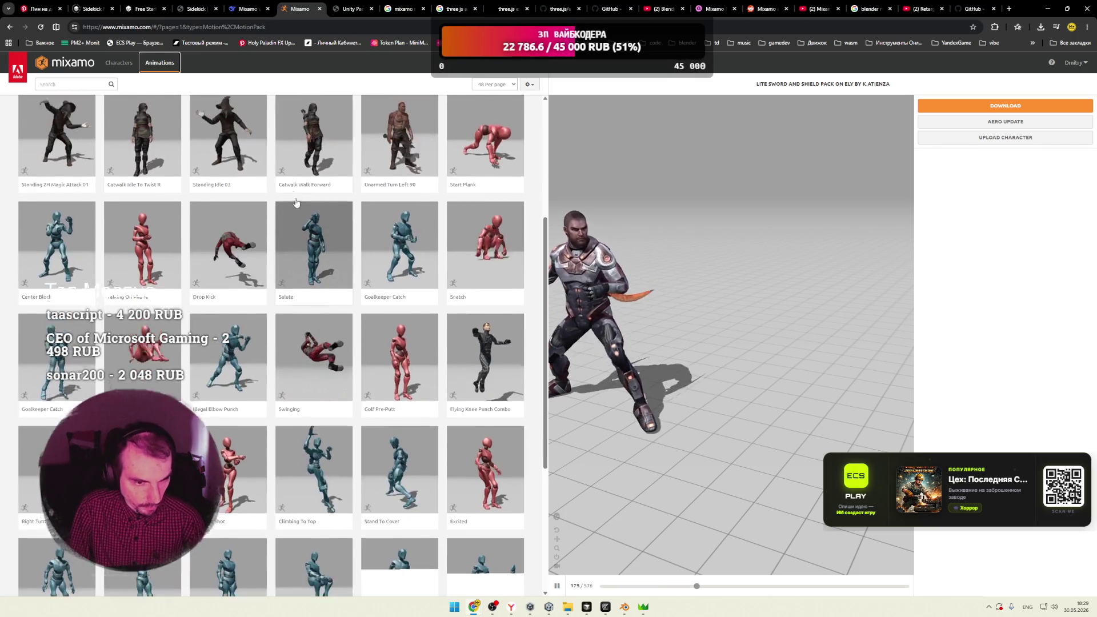
{"action": "scroll", "coordinate": [300, 200], "scroll_direction": "up", "scroll_amount": 2}
{"action": "left_click", "coordinate": [68, 206]}
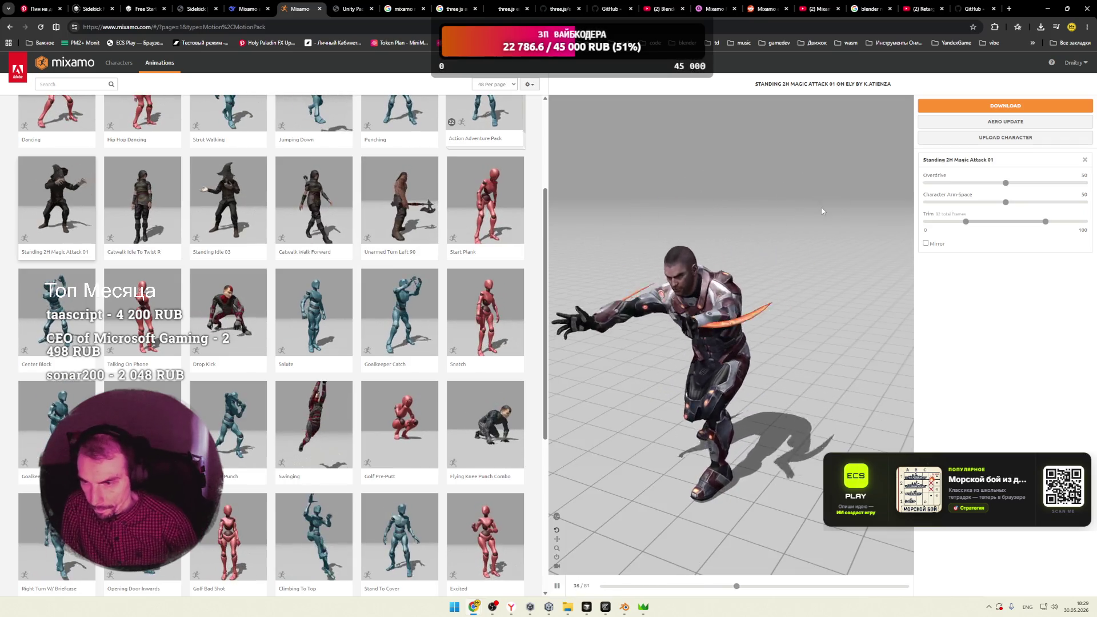
Download Standing 2H Magic Attack 01 as FBX Without Skin to the desktop and show it in its folder
{"action": "left_click", "coordinate": [1006, 106]}
{"action": "left_click", "coordinate": [600, 142]}
{"action": "left_click", "coordinate": [600, 163]}
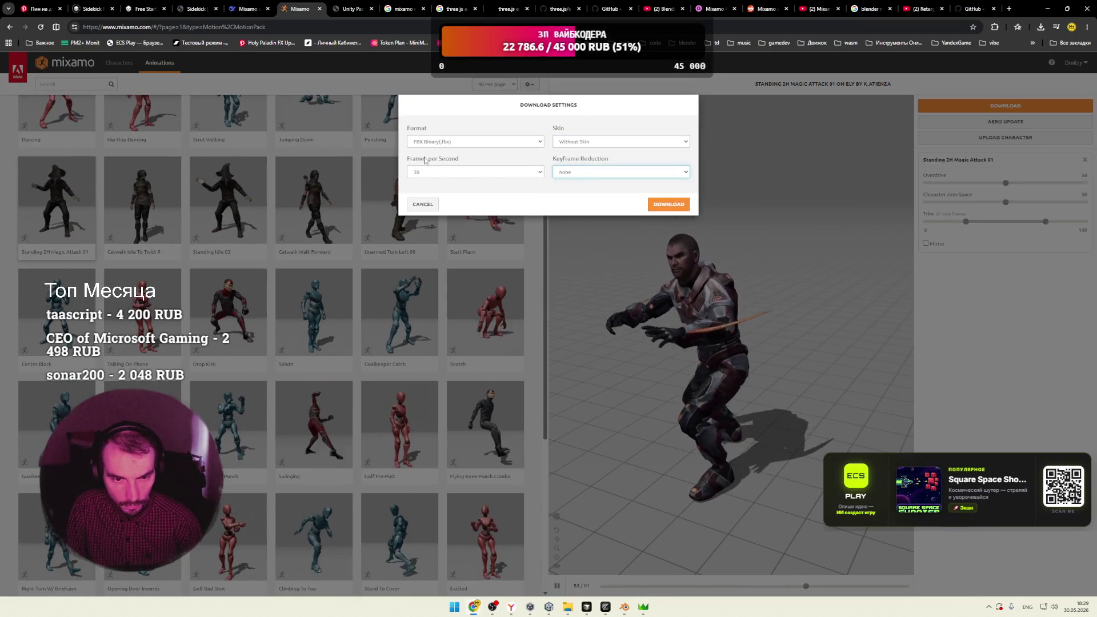
{"action": "left_click", "coordinate": [665, 206]}
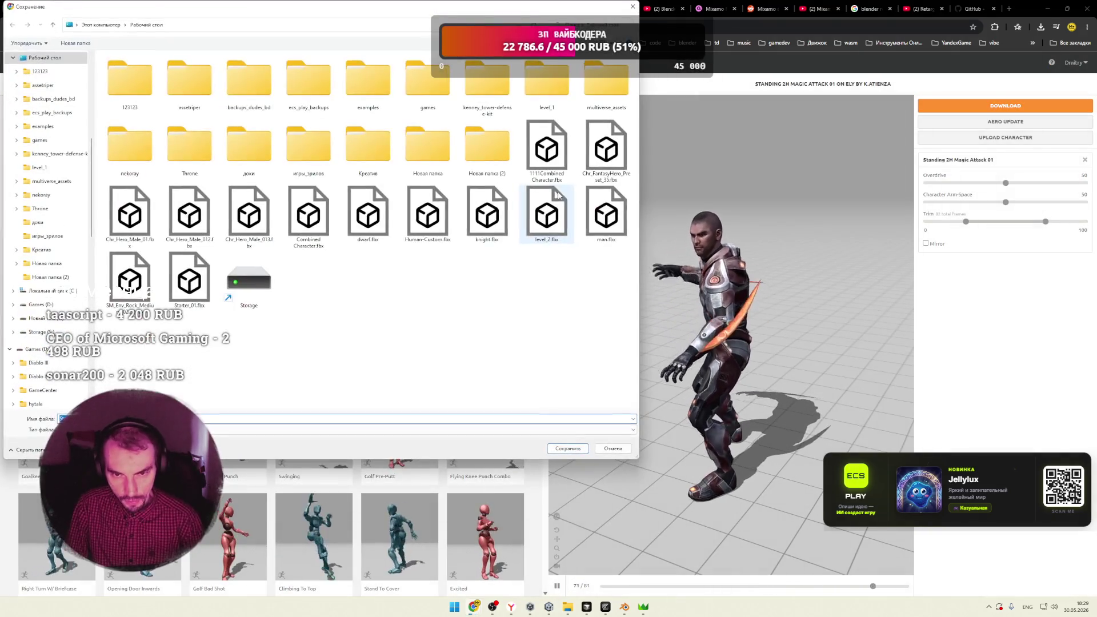
{"action": "left_click", "coordinate": [572, 448]}
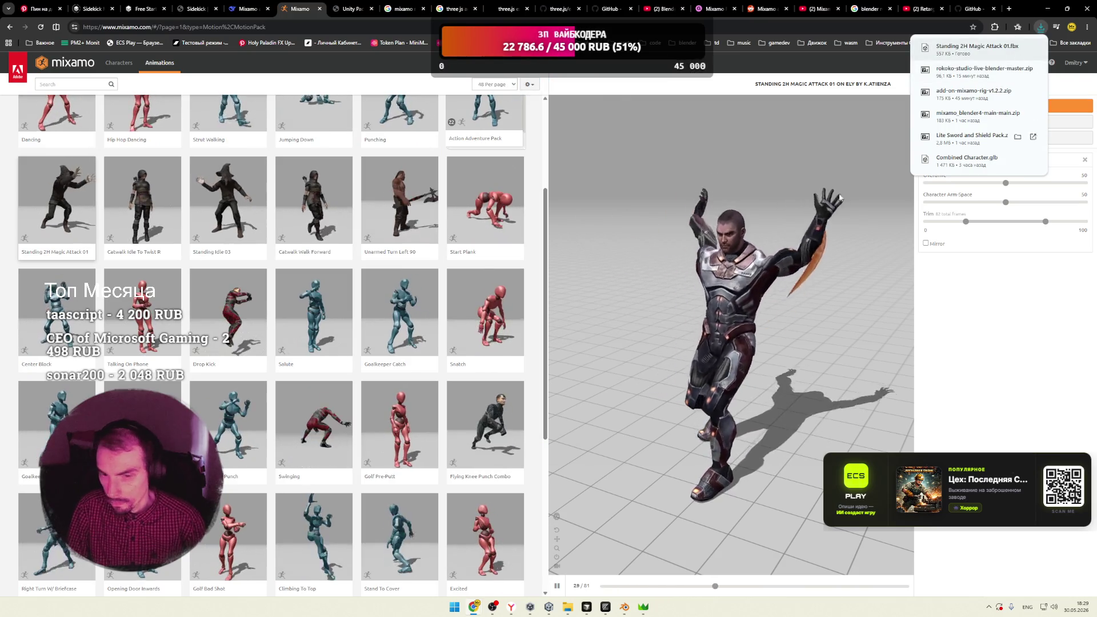
{"action": "left_click", "coordinate": [1037, 48]}
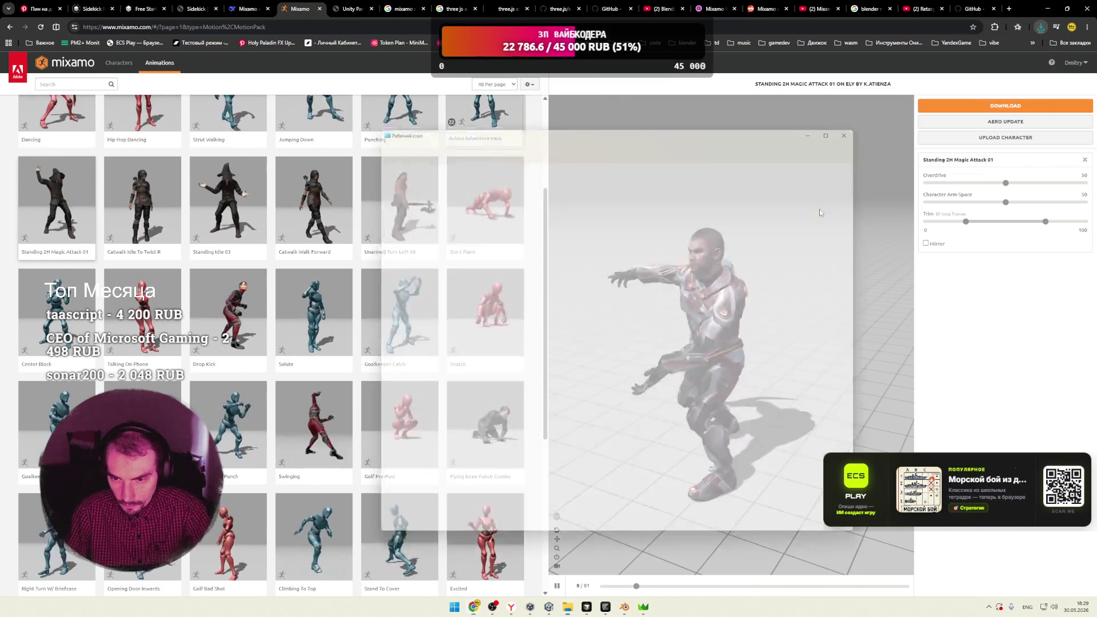
Import Standing 2H Magic Attack 01.fbx into Blender from the desktop folder
{"action": "mouse_move", "coordinate": [536, 607]}
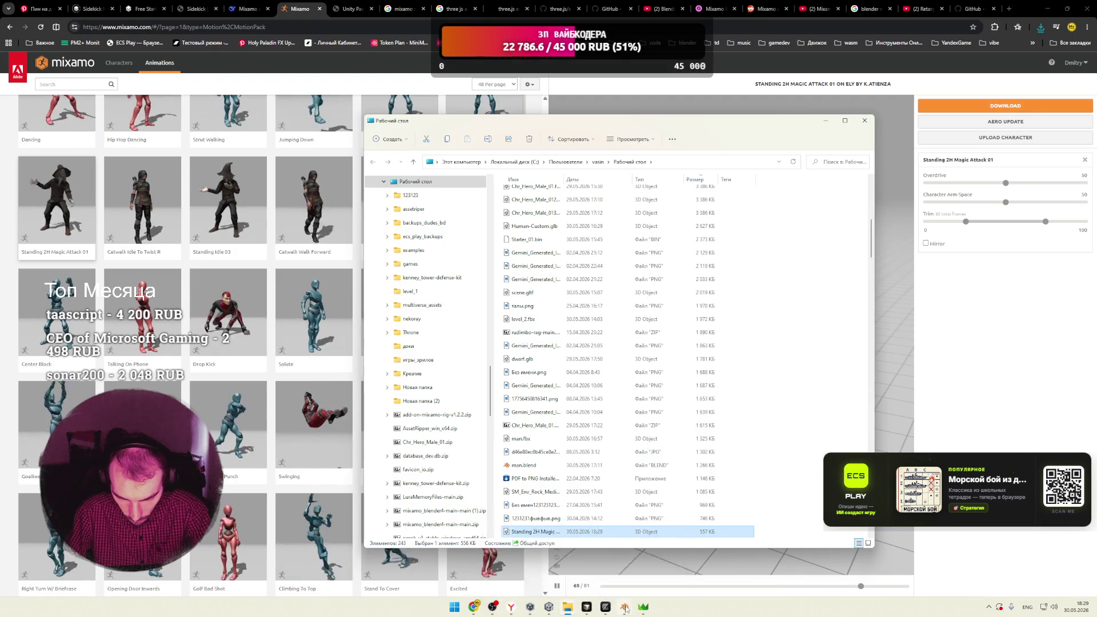
{"action": "left_click", "coordinate": [624, 606]}
{"action": "left_click", "coordinate": [613, 569]}
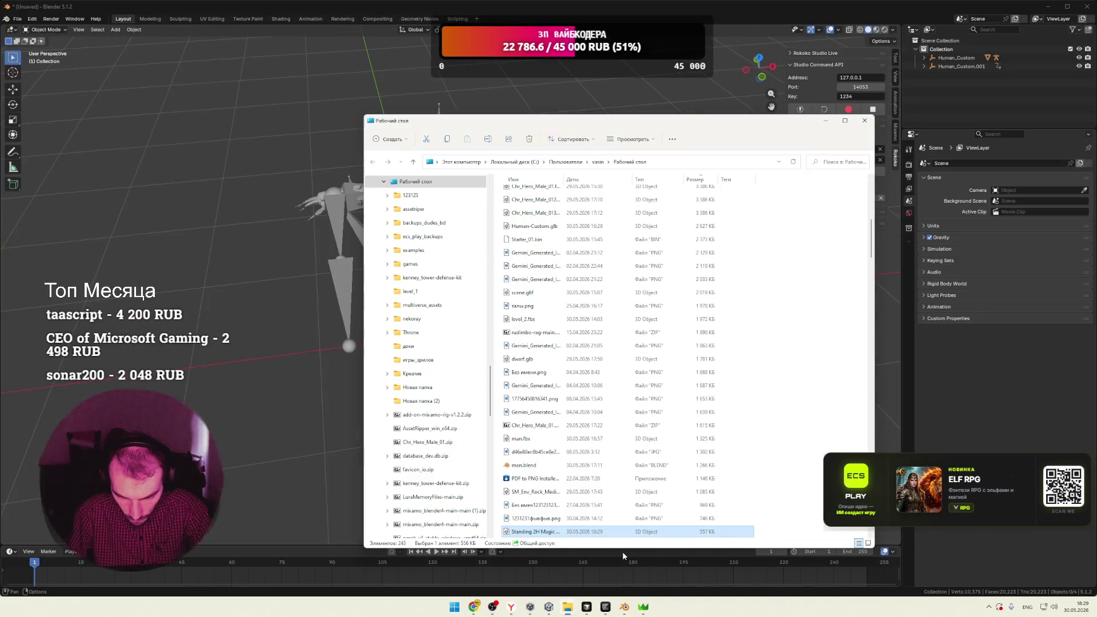
{"action": "left_click_drag", "start_coordinate": [222, 457], "coordinate": [243, 523]}
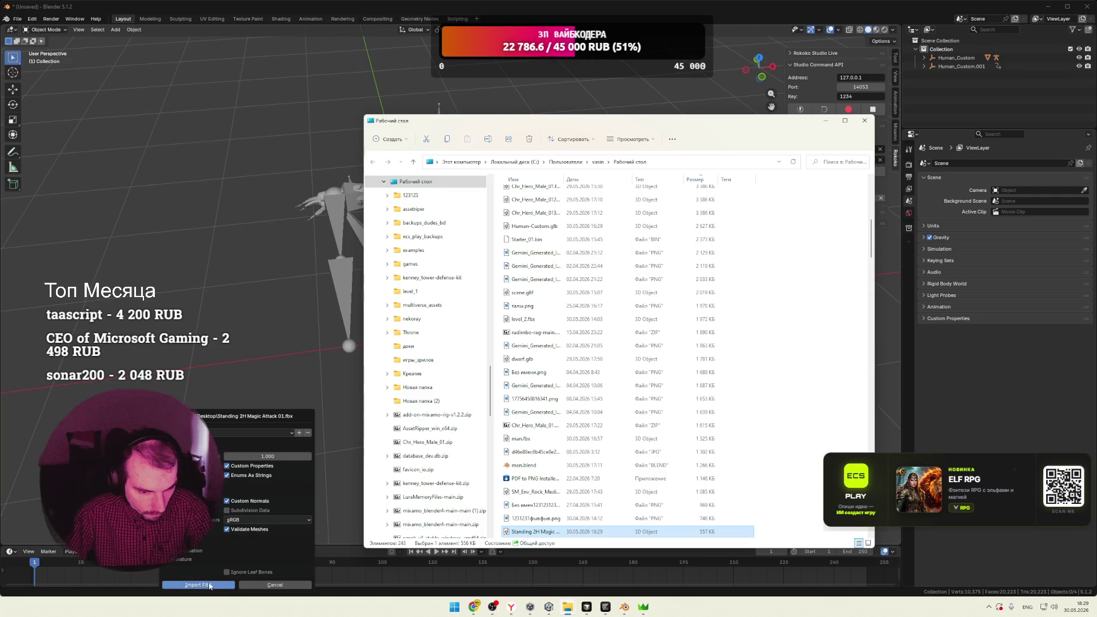
{"action": "left_click", "coordinate": [198, 585]}
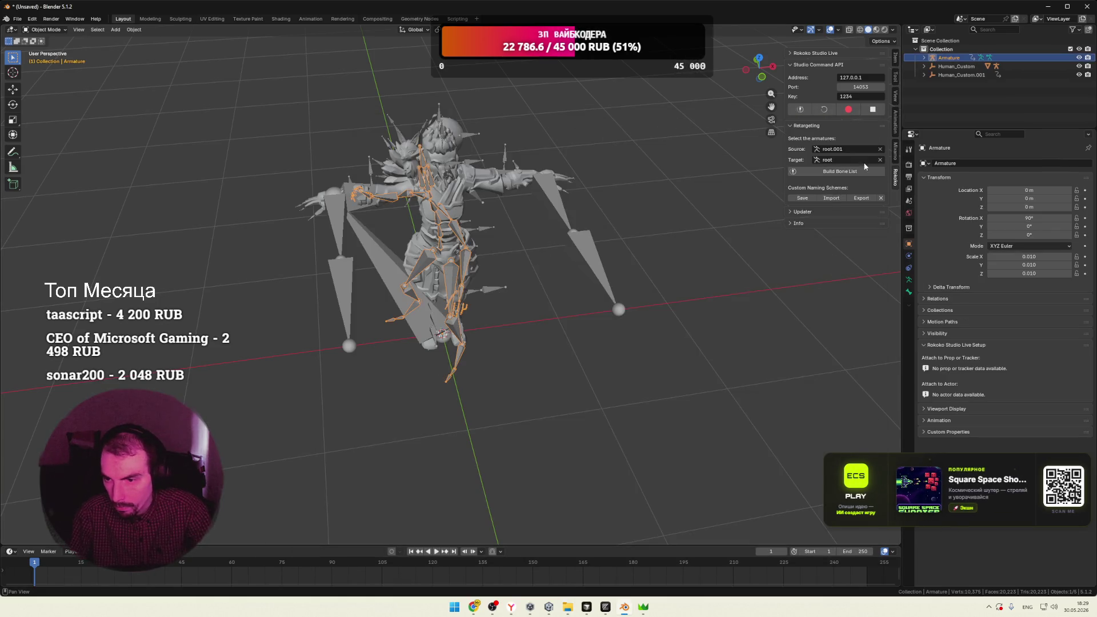
Set the retarget target to root and the source to the imported Armature, then build the bone list
{"action": "left_click", "coordinate": [846, 160]}
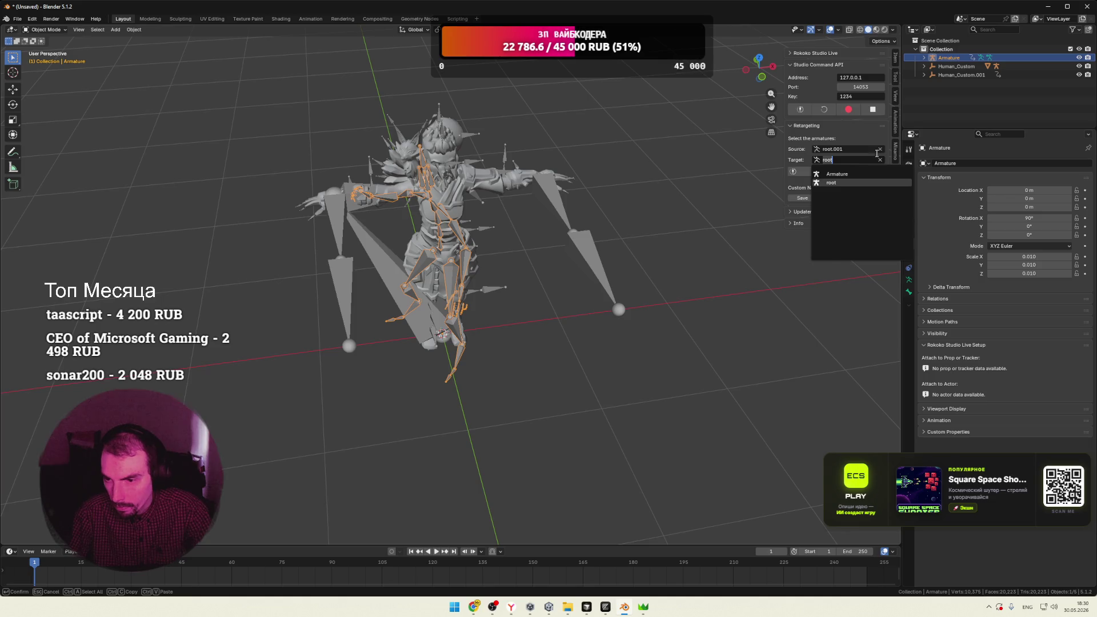
{"action": "key", "text": "Return"}
{"action": "left_click", "coordinate": [854, 150]}
{"action": "left_click", "coordinate": [882, 149]}
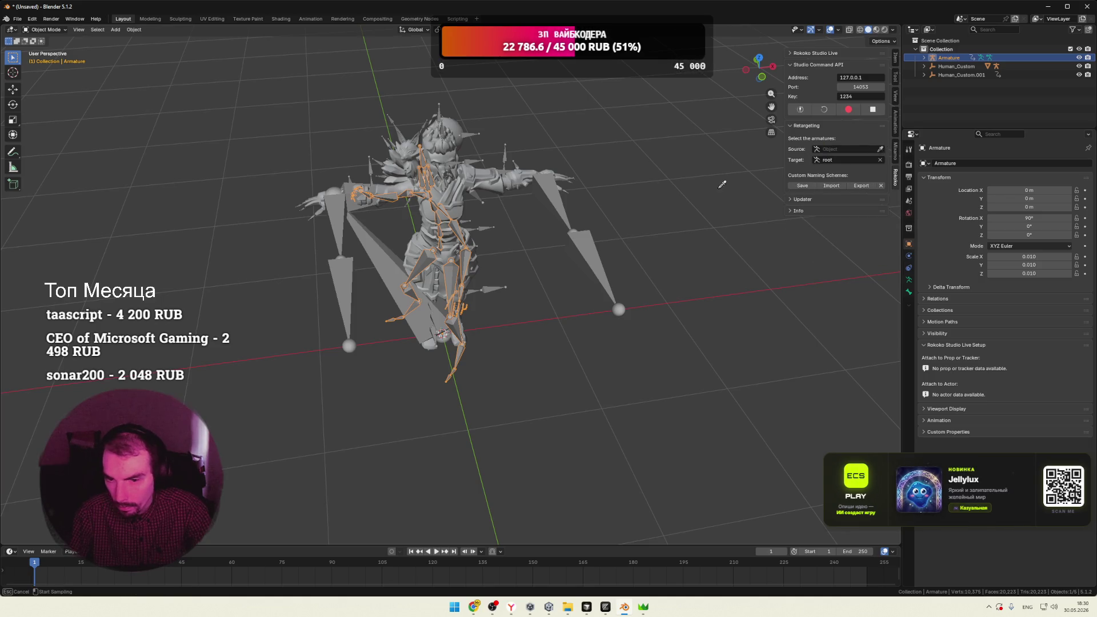
{"action": "left_click", "coordinate": [431, 255]}
{"action": "left_click", "coordinate": [793, 175]}
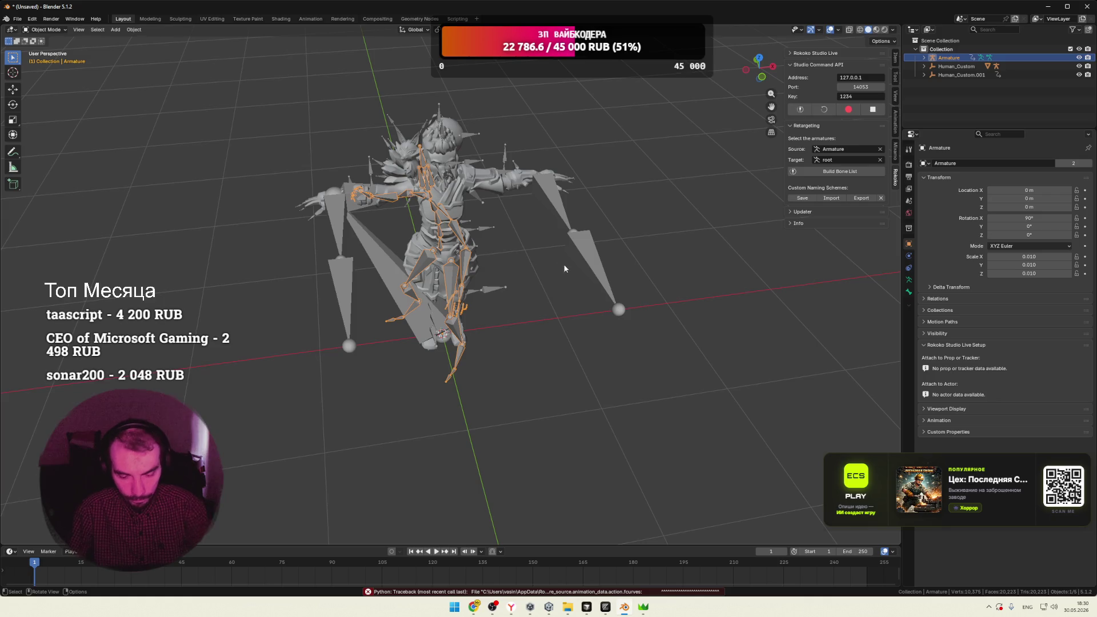
{"action": "left_click", "coordinate": [18, 18]}
Start a new General scene without saving and delete the default camera, cube and light
{"action": "mouse_move", "coordinate": [33, 33]}
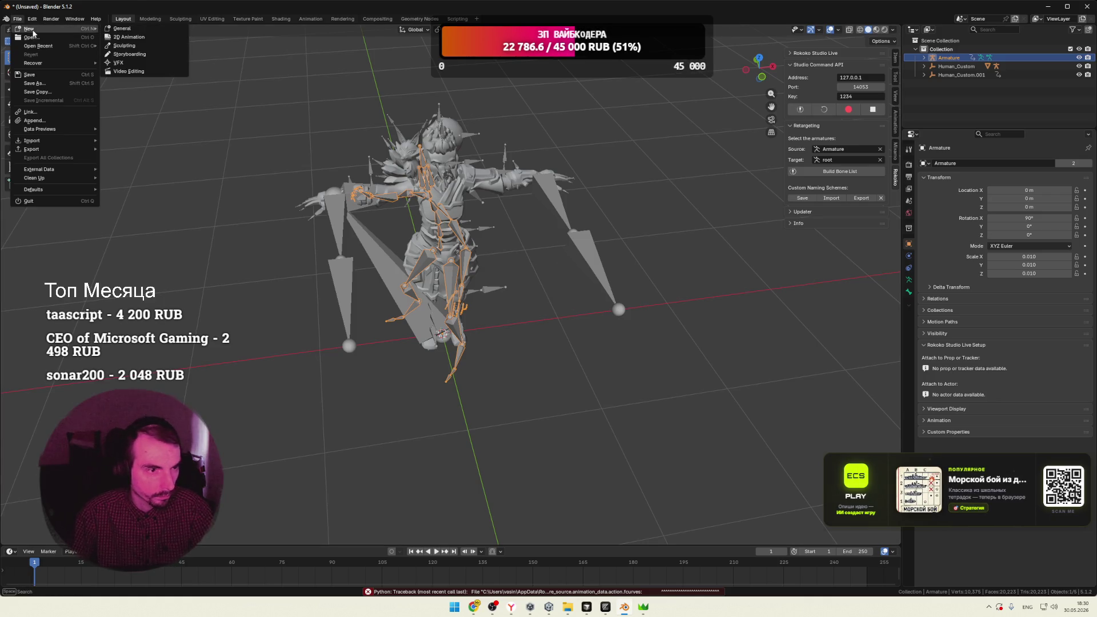
{"action": "left_click", "coordinate": [155, 30]}
{"action": "left_click", "coordinate": [553, 318]}
{"action": "left_click_drag", "start_coordinate": [696, 84], "coordinate": [232, 373]}
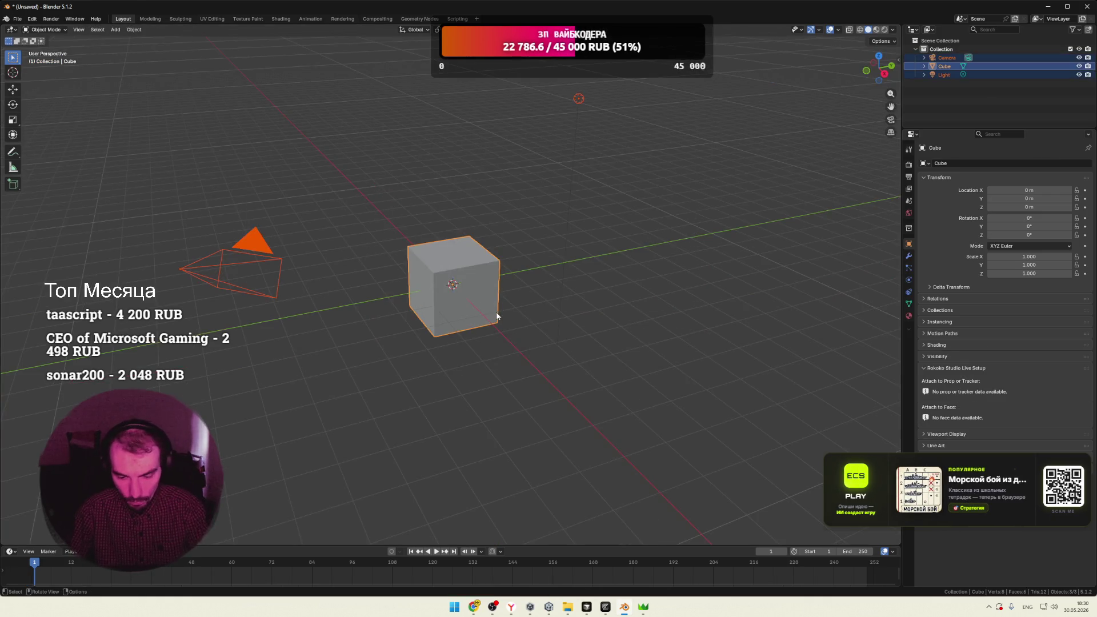
{"action": "key", "text": "Delete"}
Import the man.fbx character from the Desktop into the empty scene
{"action": "left_click", "coordinate": [17, 18]}
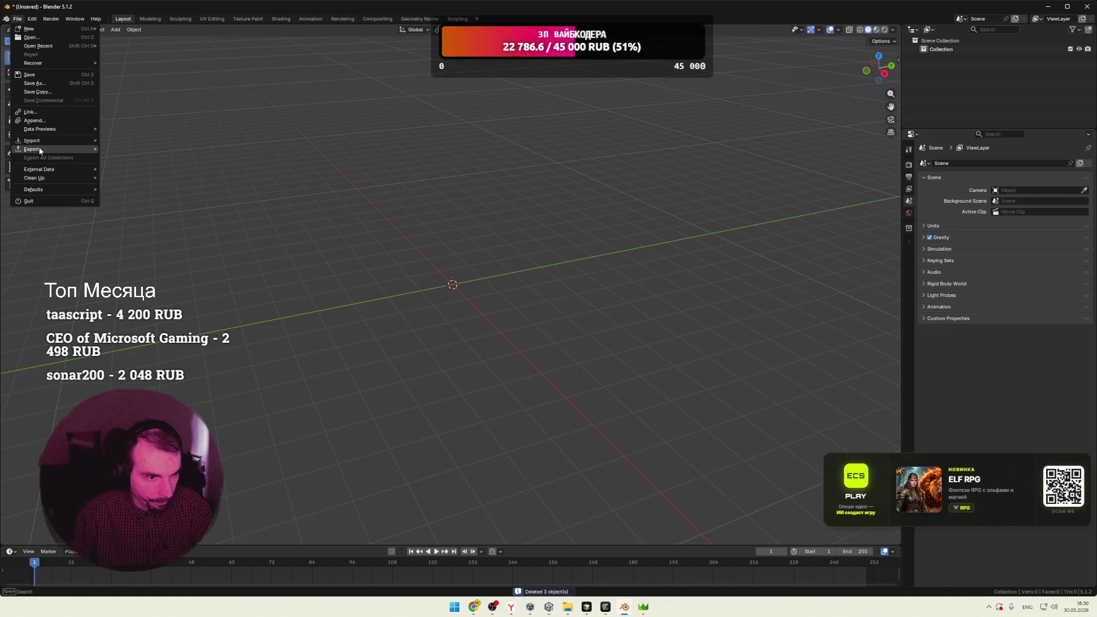
{"action": "mouse_move", "coordinate": [32, 140]}
{"action": "left_click", "coordinate": [139, 220]}
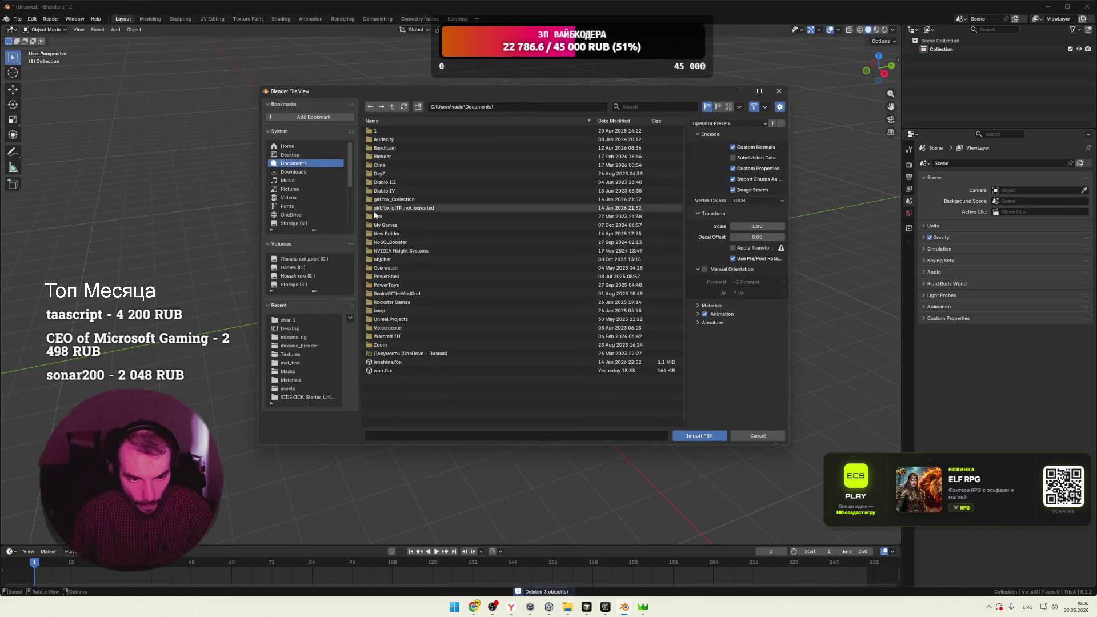
{"action": "left_click", "coordinate": [289, 329]}
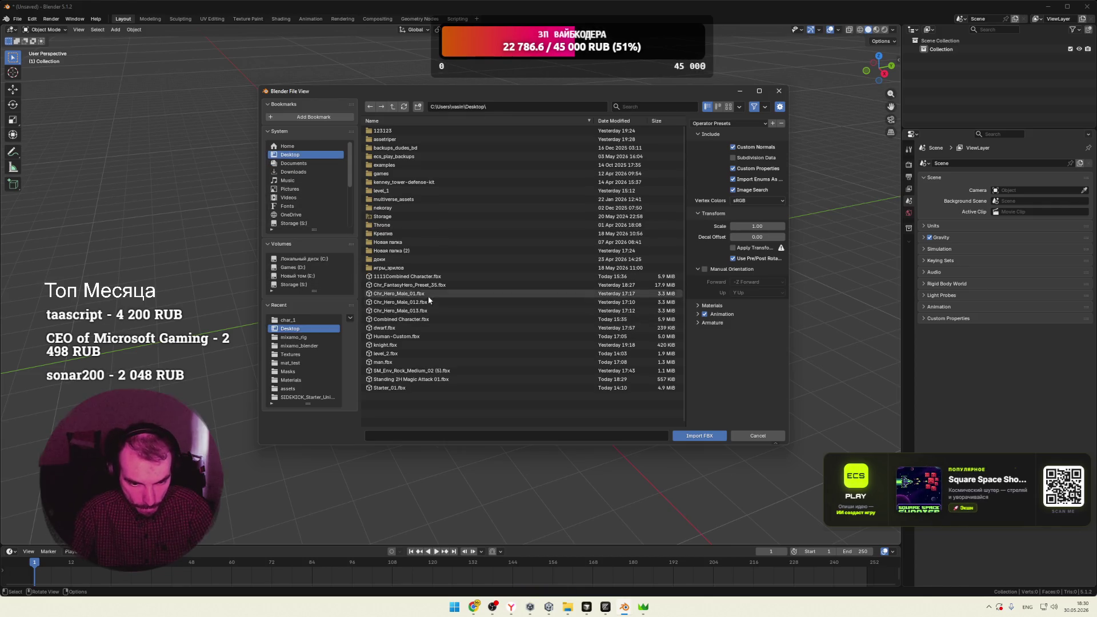
{"action": "left_click", "coordinate": [392, 363]}
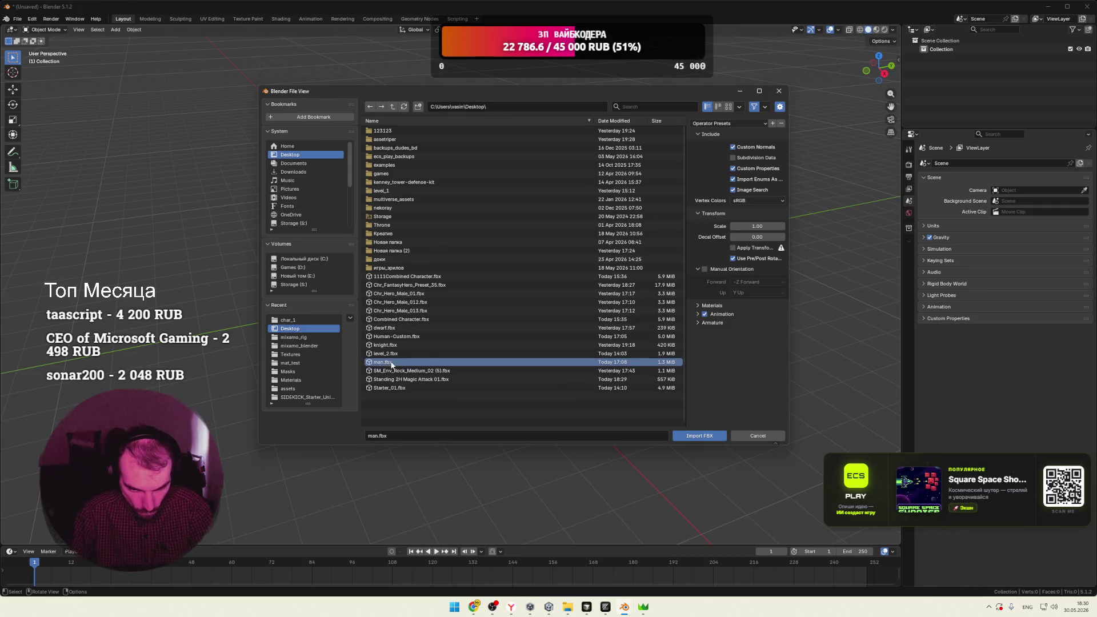
{"action": "left_click", "coordinate": [695, 438]}
{"action": "left_click", "coordinate": [520, 302]}
{"action": "scroll", "coordinate": [503, 291], "scroll_direction": "up", "scroll_amount": 5}
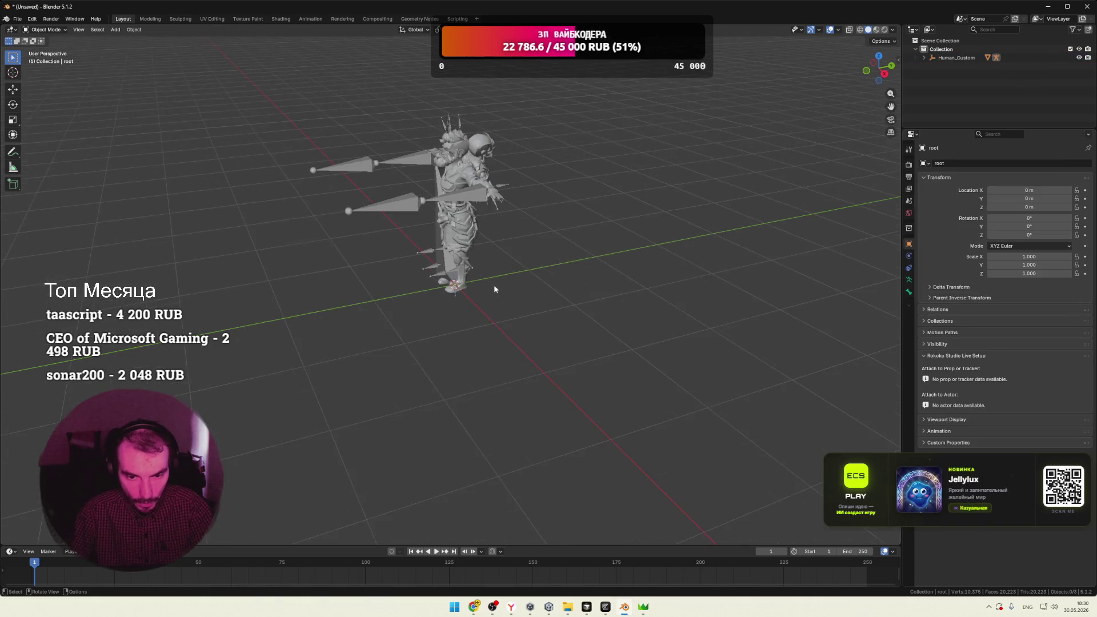
{"action": "middle_click_drag", "start_coordinate": [494, 284], "coordinate": [584, 271]}
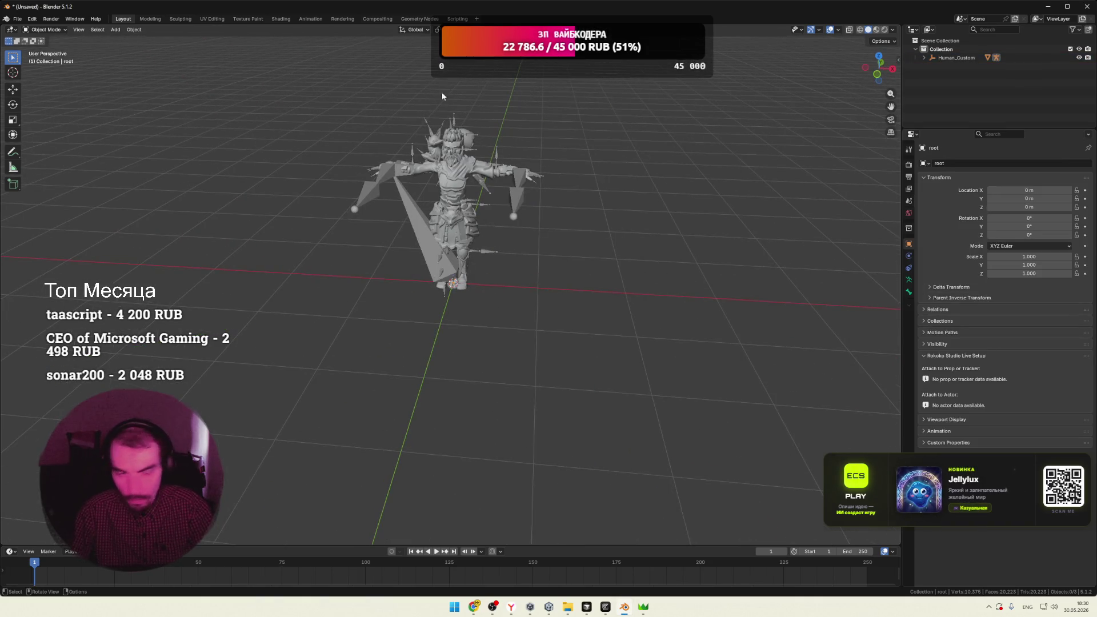
Import the Standing 2H Magic Attack 01.fbx animation alongside the character
{"action": "mouse_move", "coordinate": [568, 607]}
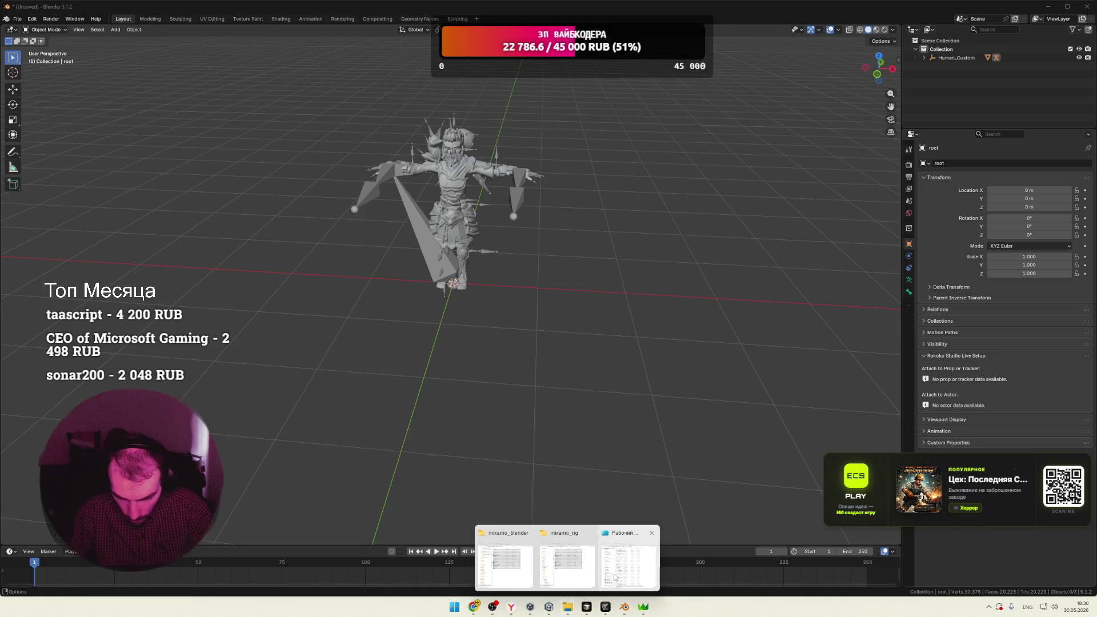
{"action": "left_click", "coordinate": [614, 577]}
{"action": "mouse_move", "coordinate": [542, 485]}
{"action": "left_mouse_down"}
{"action": "mouse_move", "coordinate": [411, 503]}
{"action": "mouse_move", "coordinate": [211, 584]}
{"action": "left_mouse_up"}
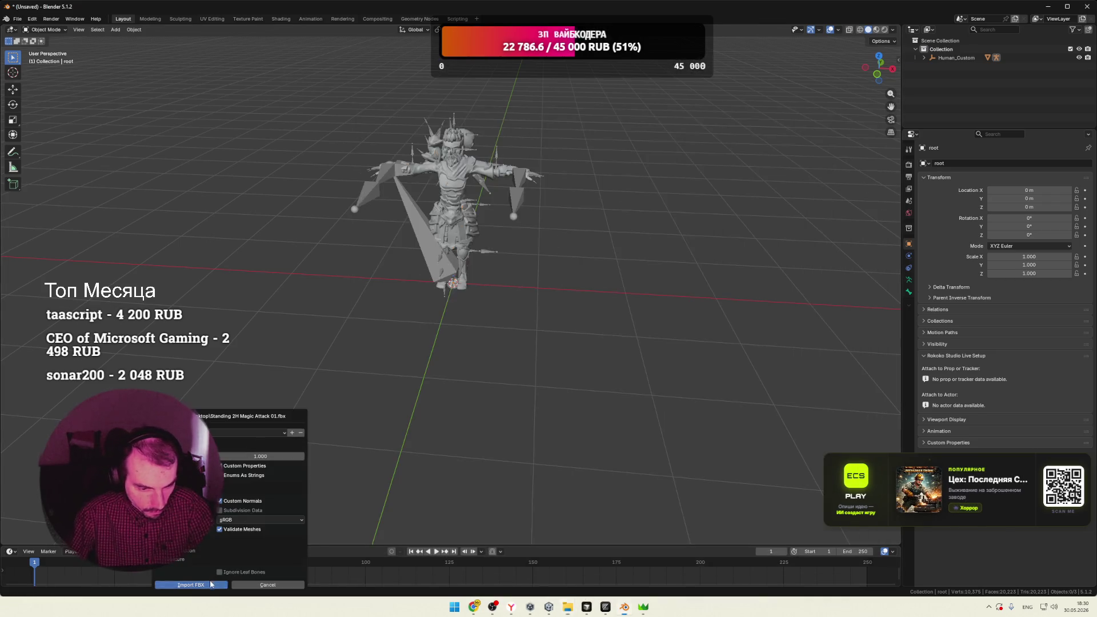
{"action": "left_click", "coordinate": [211, 584]}
{"action": "scroll", "coordinate": [598, 200], "scroll_direction": "up", "scroll_amount": 5}
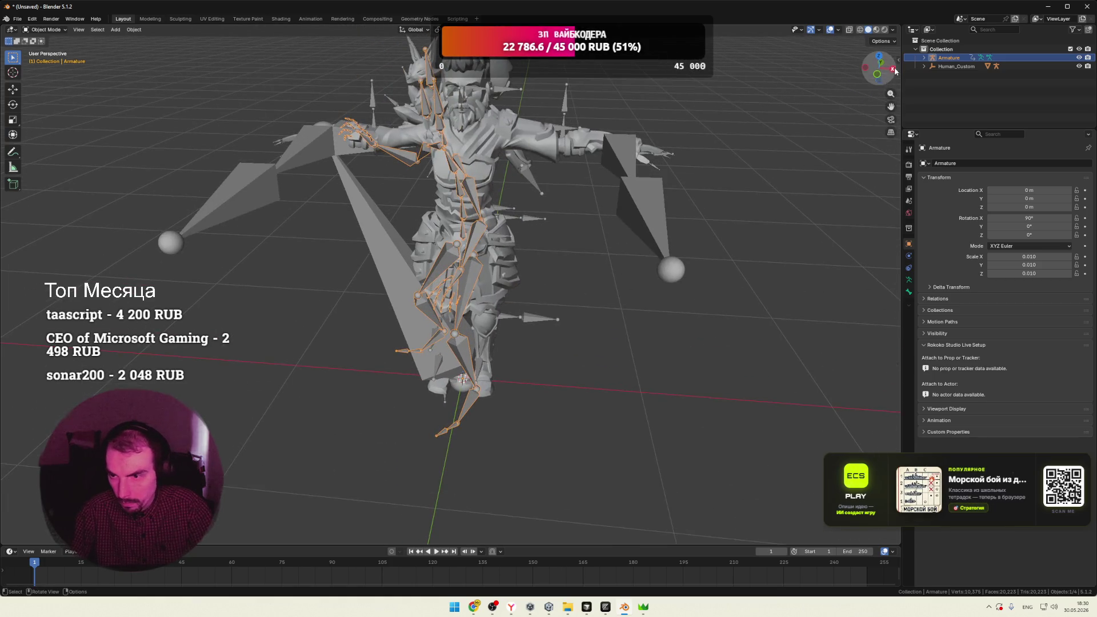
Show the Rokoko tab in the side panel and expand its Retargeting section
{"action": "left_click", "coordinate": [896, 67]}
{"action": "left_click", "coordinate": [896, 179]}
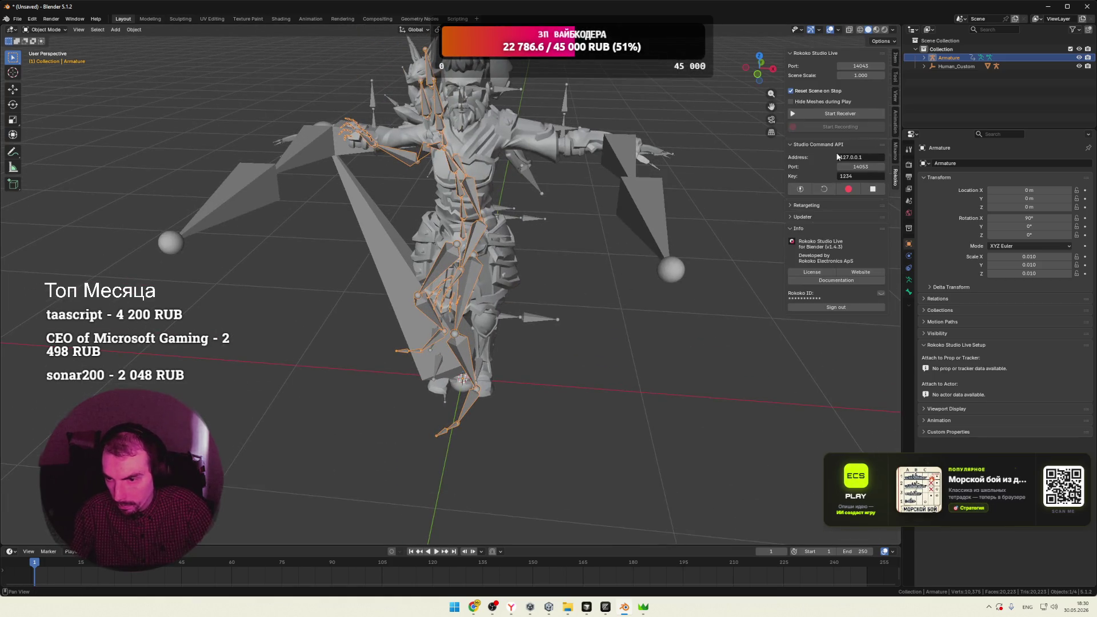
{"action": "left_click", "coordinate": [792, 227]}
{"action": "left_click", "coordinate": [791, 206]}
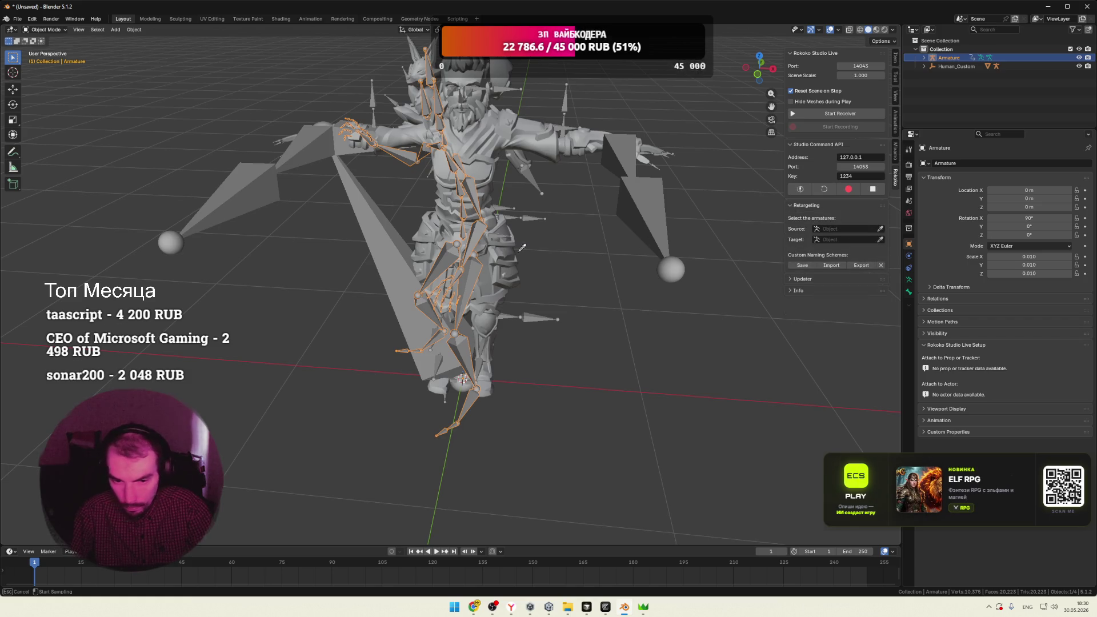
Eyedrop Armature as the source, build the bone list, and check the add-on for updates
{"action": "left_click", "coordinate": [467, 257]}
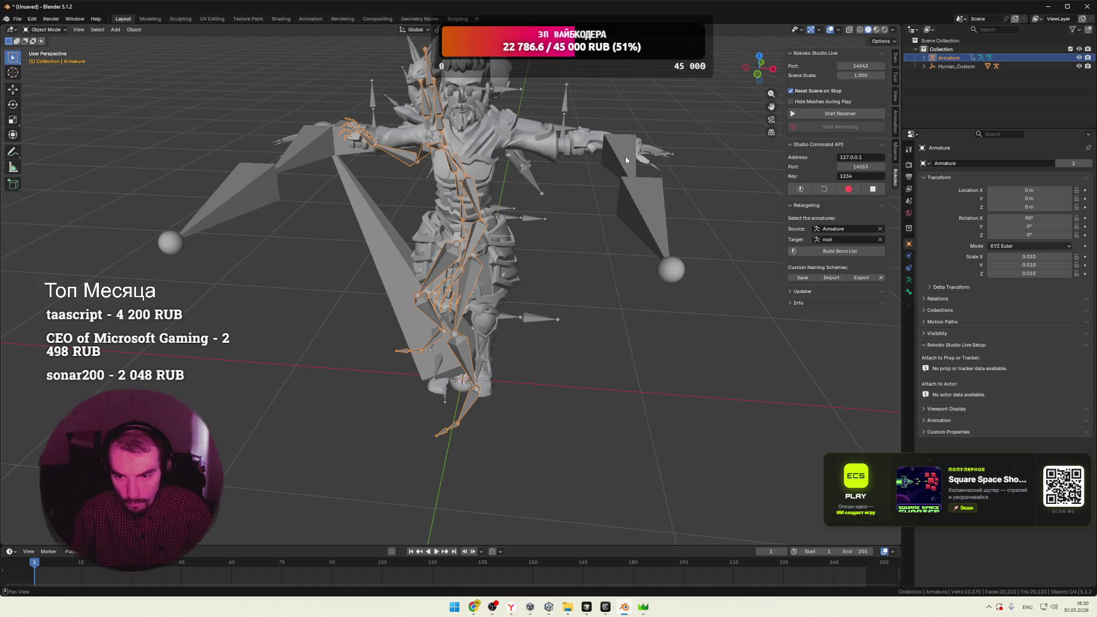
{"action": "left_click", "coordinate": [839, 250]}
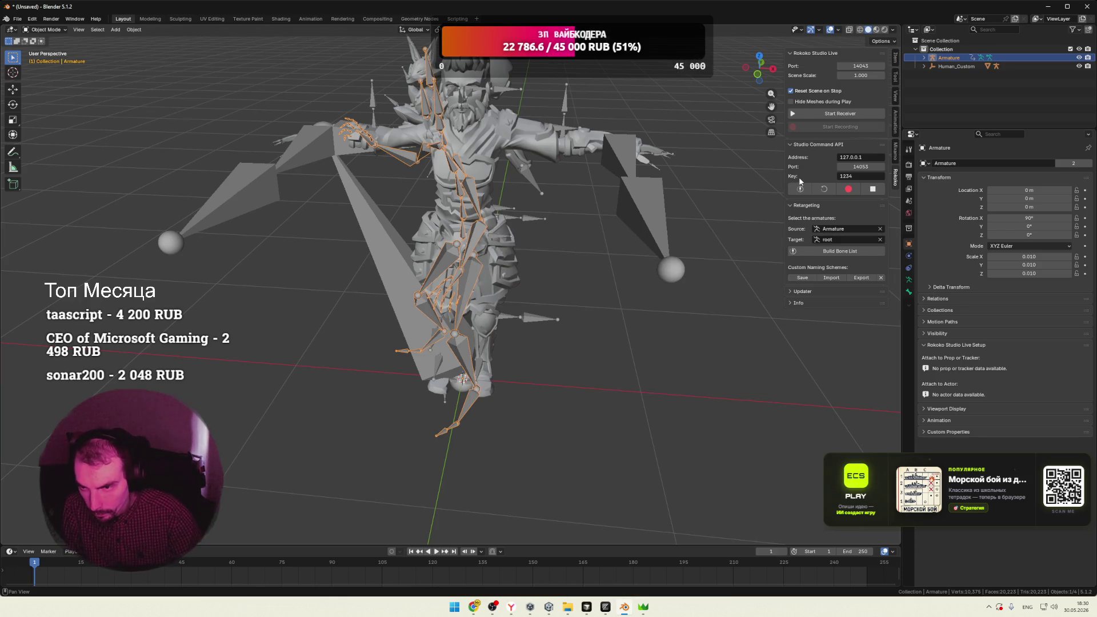
{"action": "left_click", "coordinate": [798, 293]}
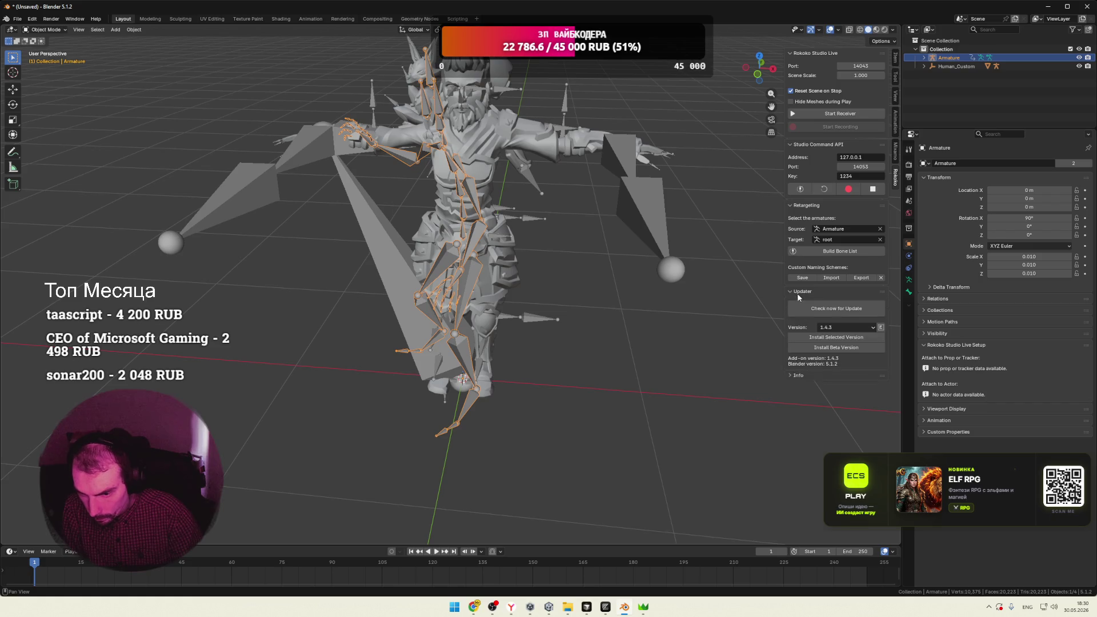
{"action": "left_click", "coordinate": [815, 312]}
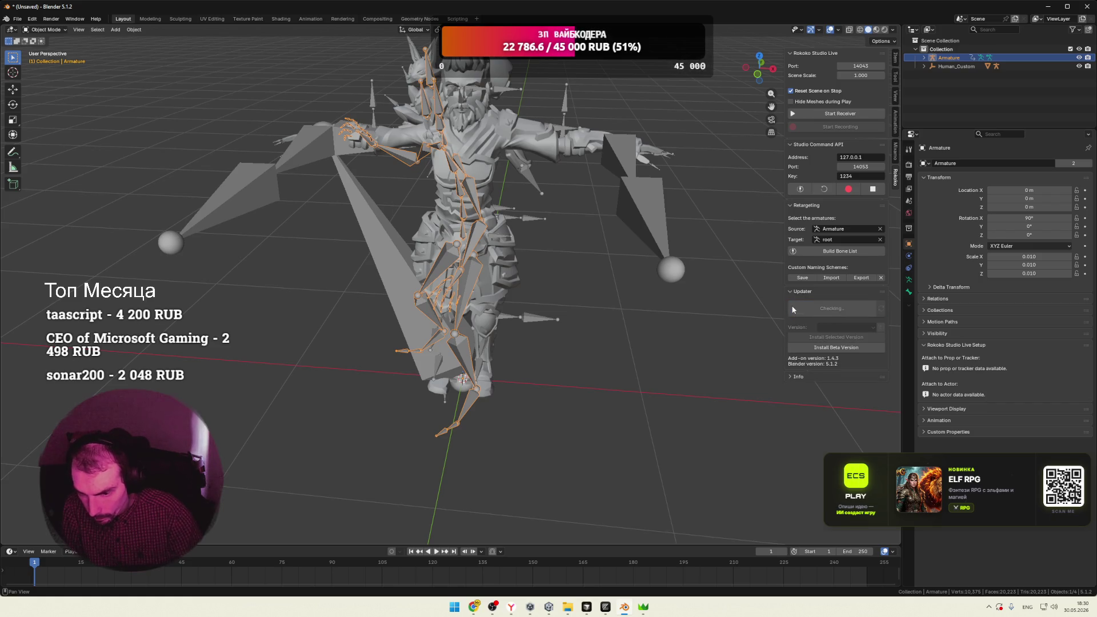
Keep Rokoko add-on version 1.4.3 and rebuild the bone list
{"action": "left_click", "coordinate": [868, 329]}
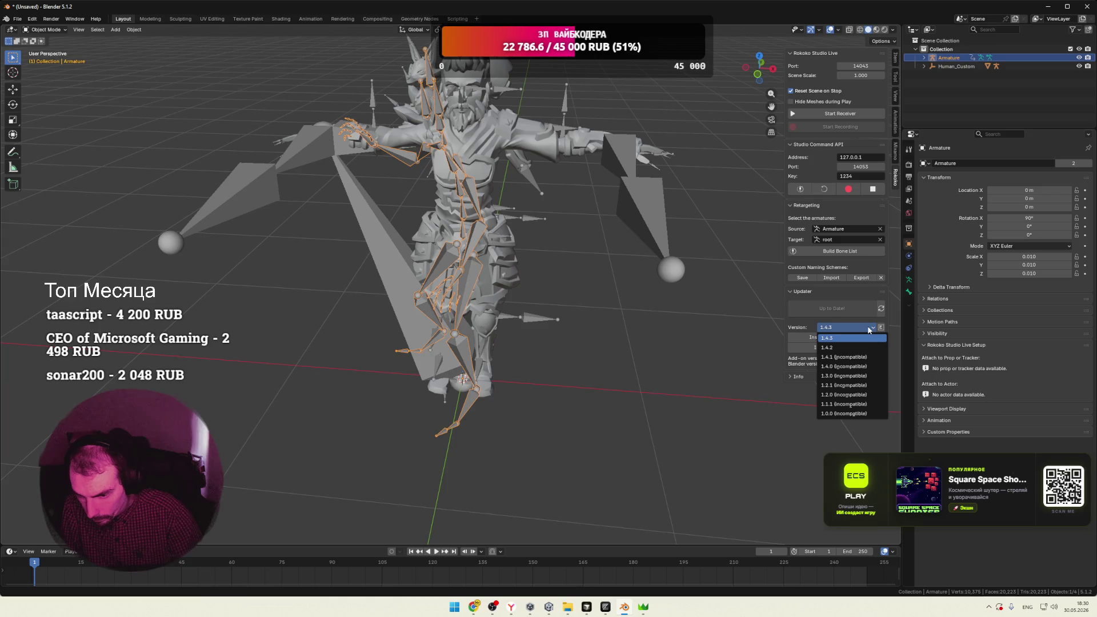
{"action": "left_click", "coordinate": [869, 330]}
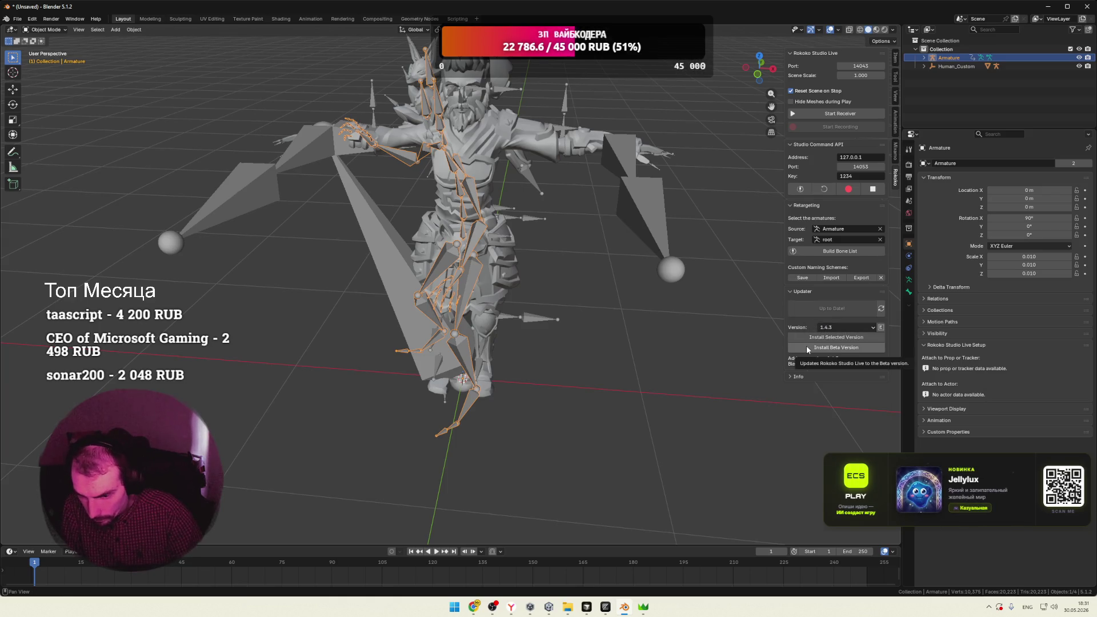
{"action": "left_click", "coordinate": [819, 252]}
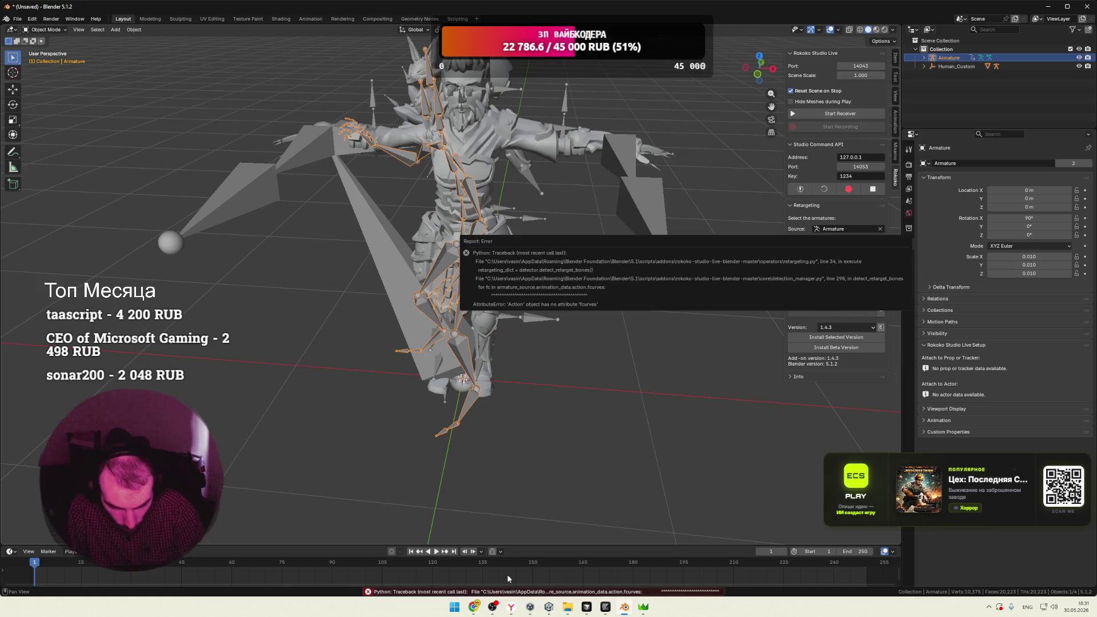
Read the 'fcurves' error traceback in the Info Log, close the log, and deselect the armature
{"action": "left_click", "coordinate": [513, 592]}
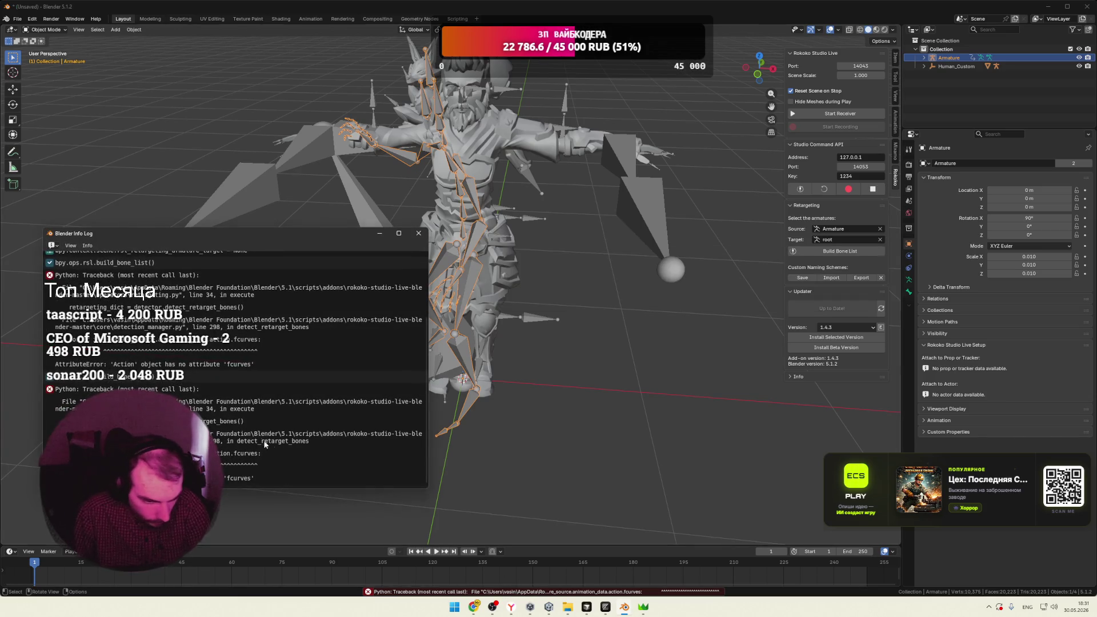
{"action": "left_click", "coordinate": [247, 426]}
{"action": "scroll", "coordinate": [247, 426], "scroll_direction": "down", "scroll_amount": 1}
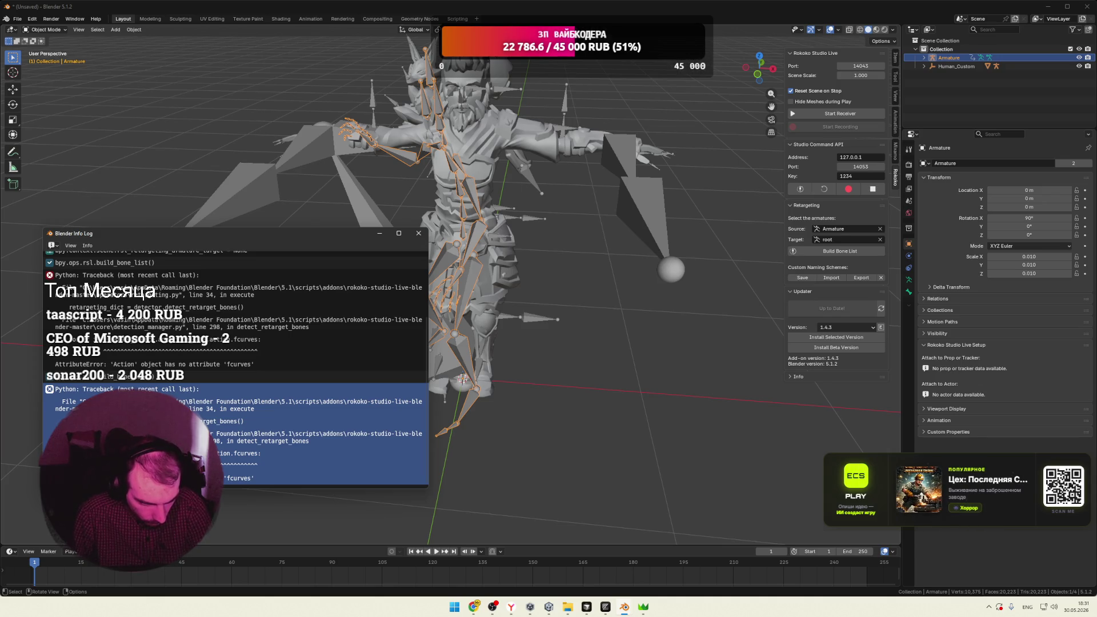
{"action": "left_click", "coordinate": [417, 236]}
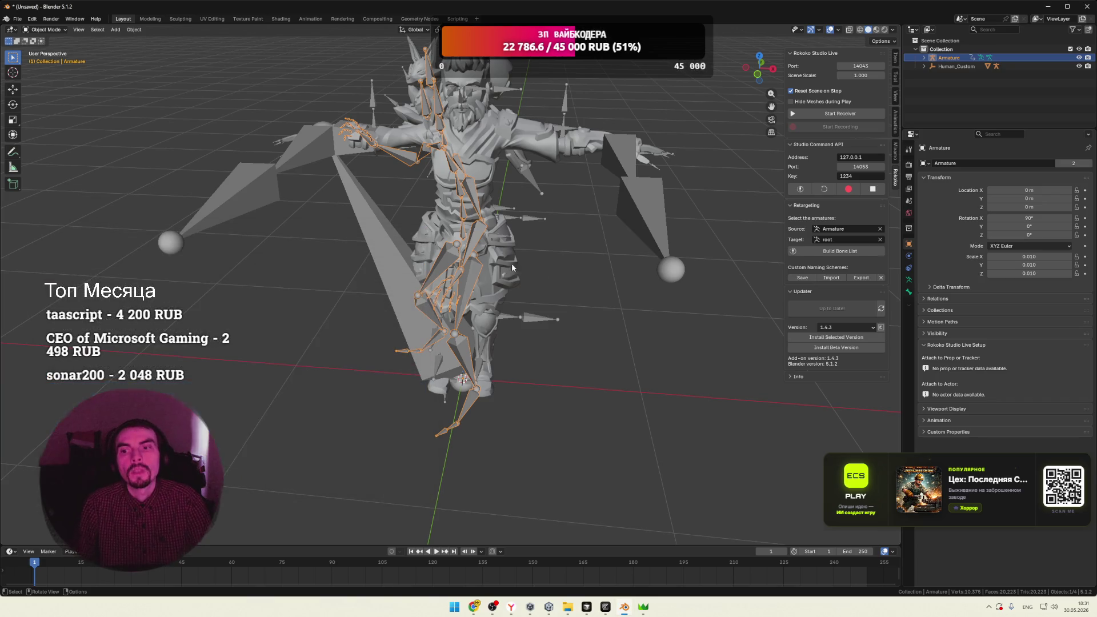
{"action": "left_click", "coordinate": [603, 307]}
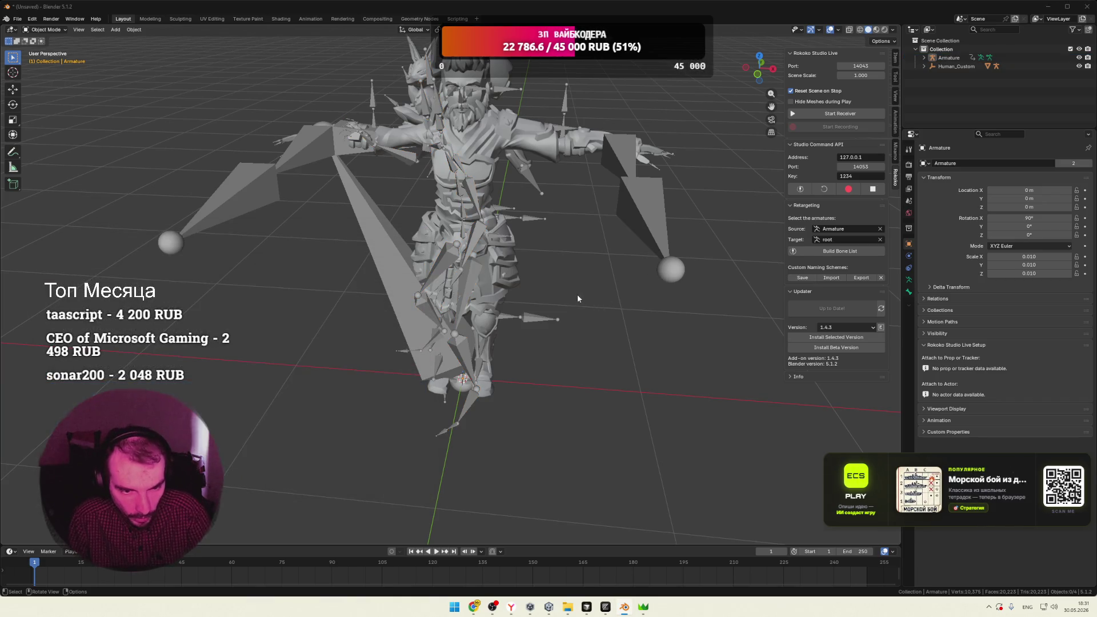
Scroll through the Mixamo Rig 5 Gumroad product page in Chrome, then go to the Reddit thread
{"action": "key", "text": "alt+Tab"}
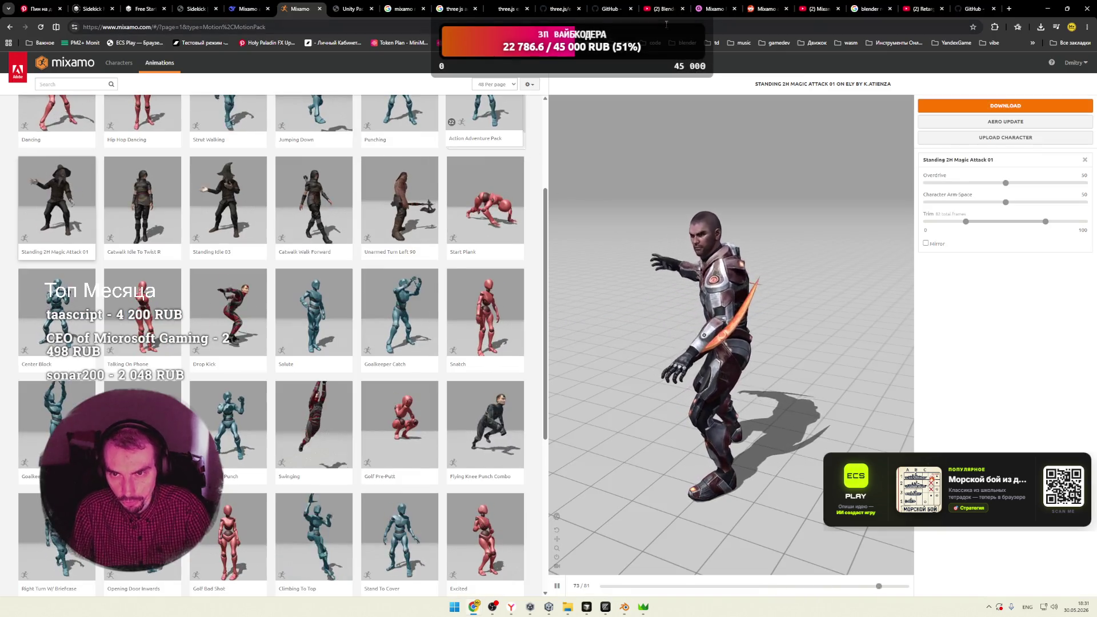
{"action": "left_click", "coordinate": [714, 8]}
{"action": "scroll", "coordinate": [628, 125], "scroll_direction": "down", "scroll_amount": 5}
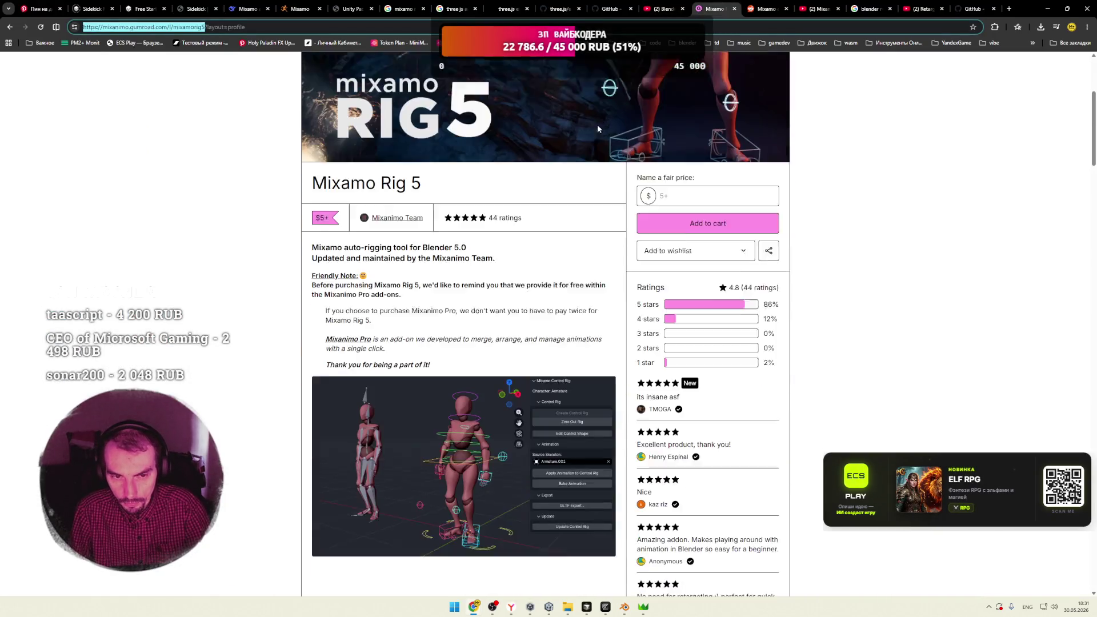
{"action": "triple_click", "coordinate": [425, 162]}
{"action": "left_click", "coordinate": [444, 168]}
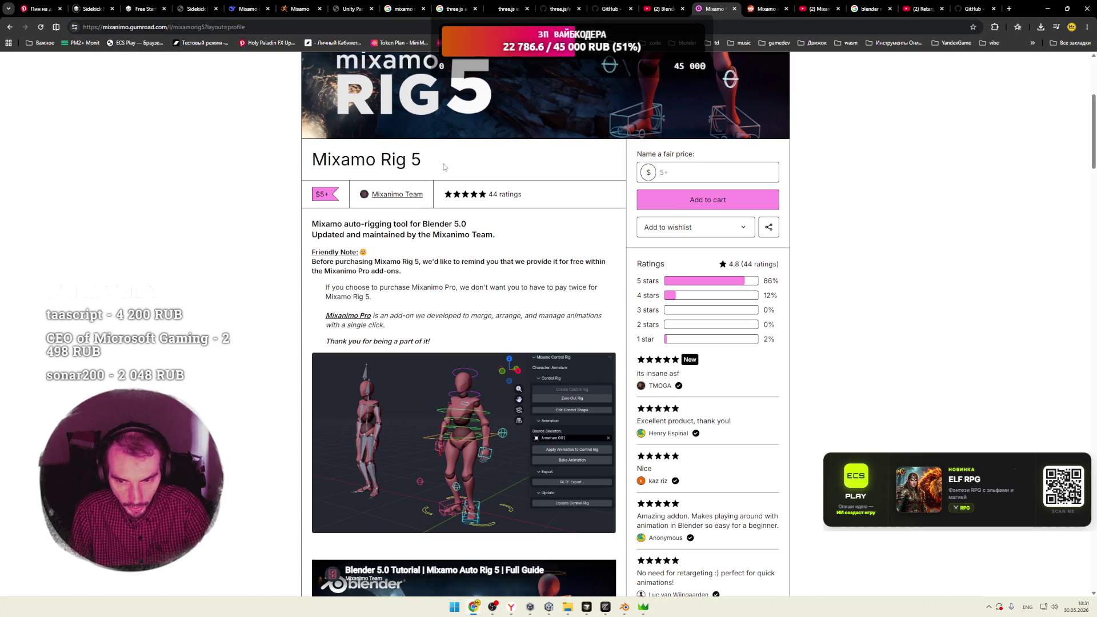
{"action": "scroll", "coordinate": [444, 169], "scroll_direction": "down", "scroll_amount": 5}
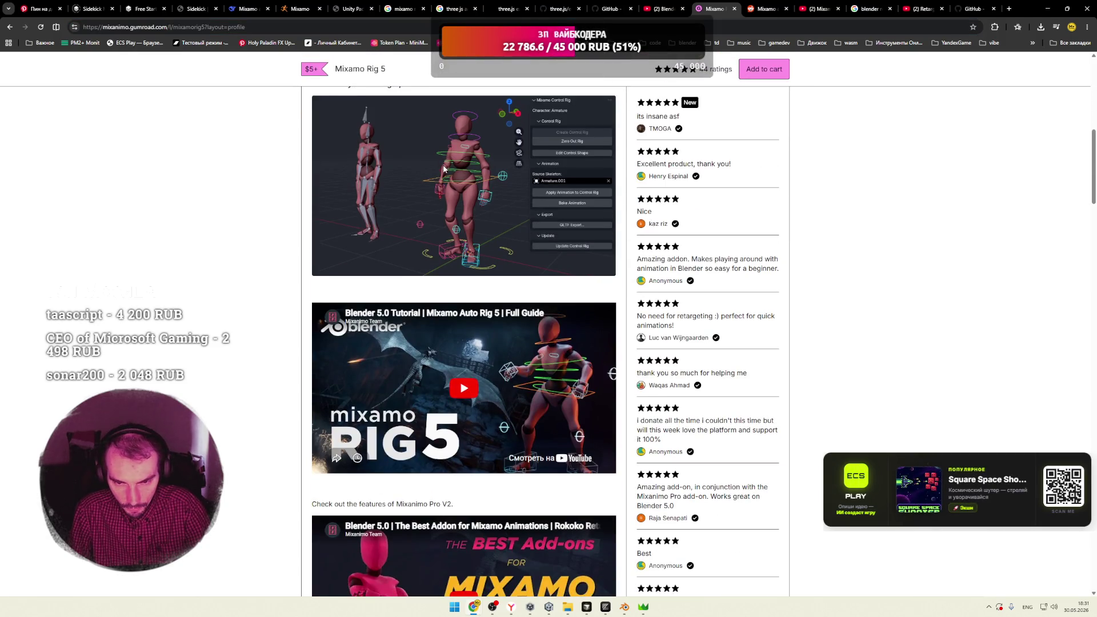
{"action": "scroll", "coordinate": [444, 169], "scroll_direction": "down", "scroll_amount": 5}
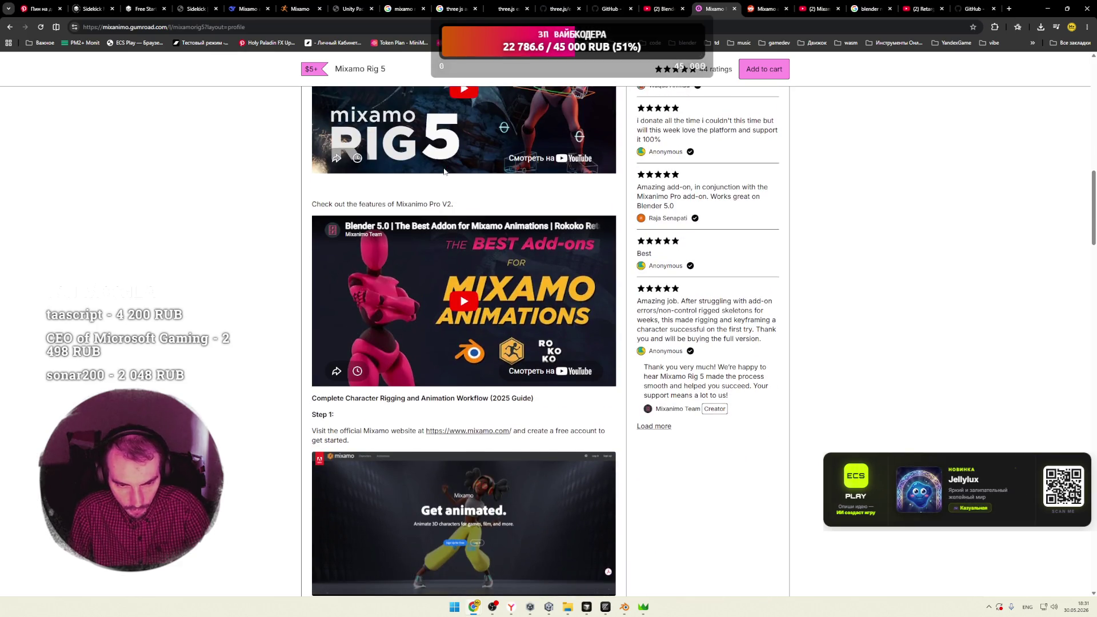
{"action": "scroll", "coordinate": [444, 169], "scroll_direction": "down", "scroll_amount": 5}
{"action": "scroll", "coordinate": [444, 169], "scroll_direction": "up", "scroll_amount": 12}
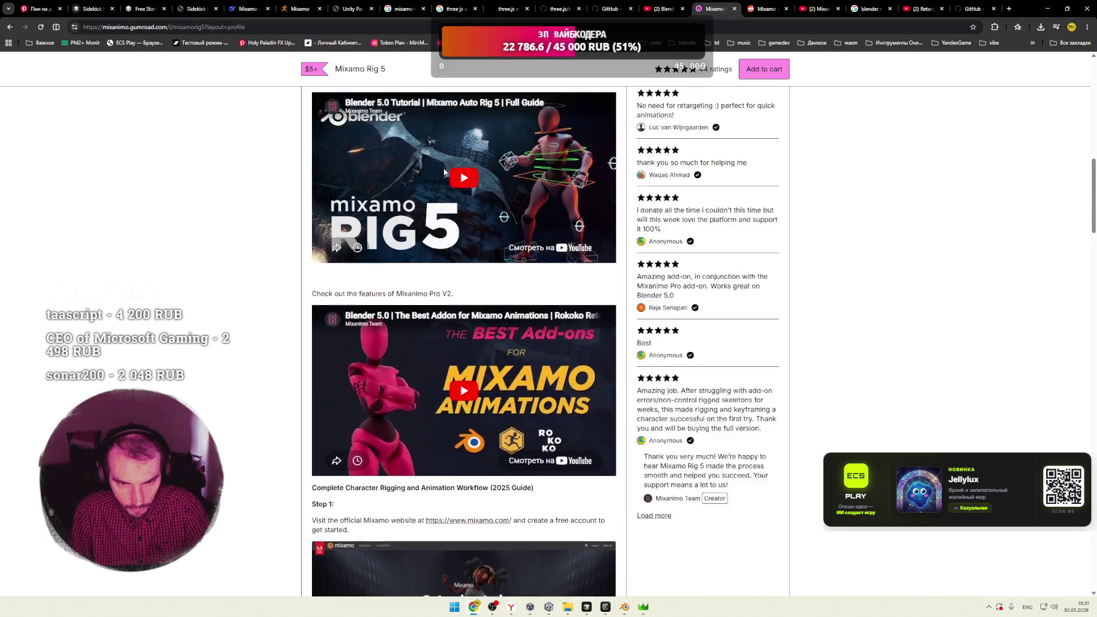
{"action": "key", "text": "ctrl+Tab"}
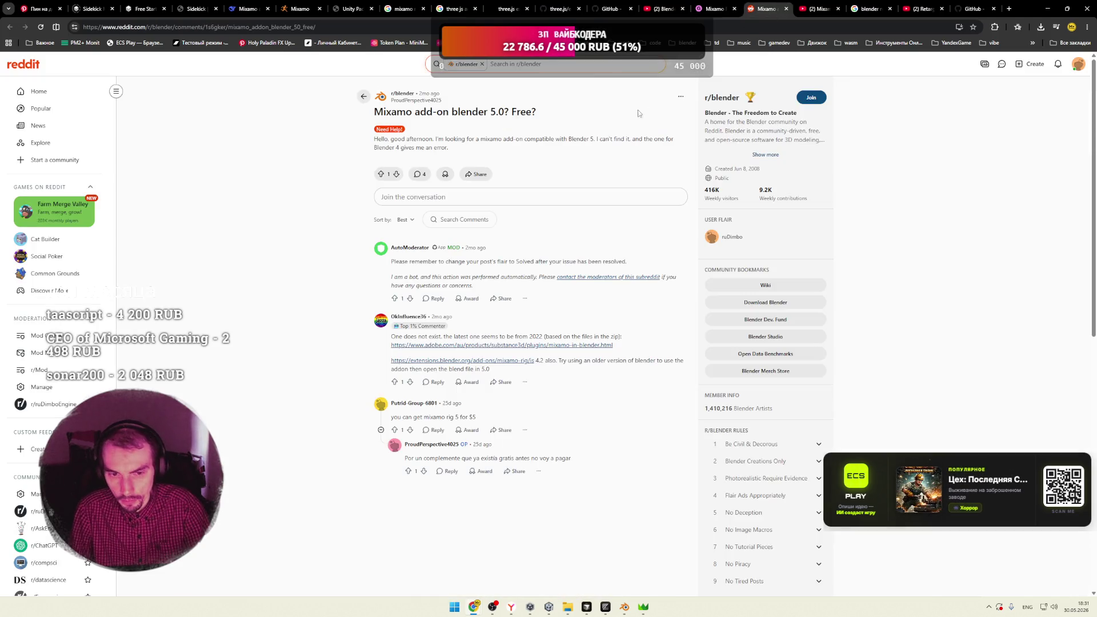
Flip through the open tabs and close the Rokoko Studio Live plugin GitHub page
{"action": "left_click", "coordinate": [819, 10]}
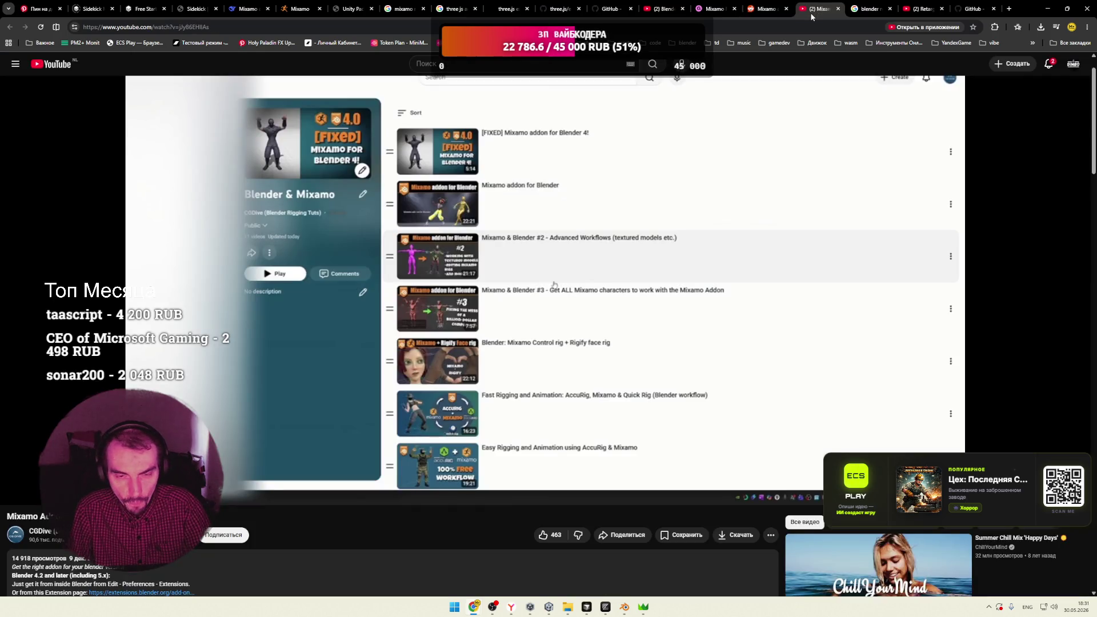
{"action": "left_click", "coordinate": [873, 10]}
{"action": "left_click", "coordinate": [915, 9]}
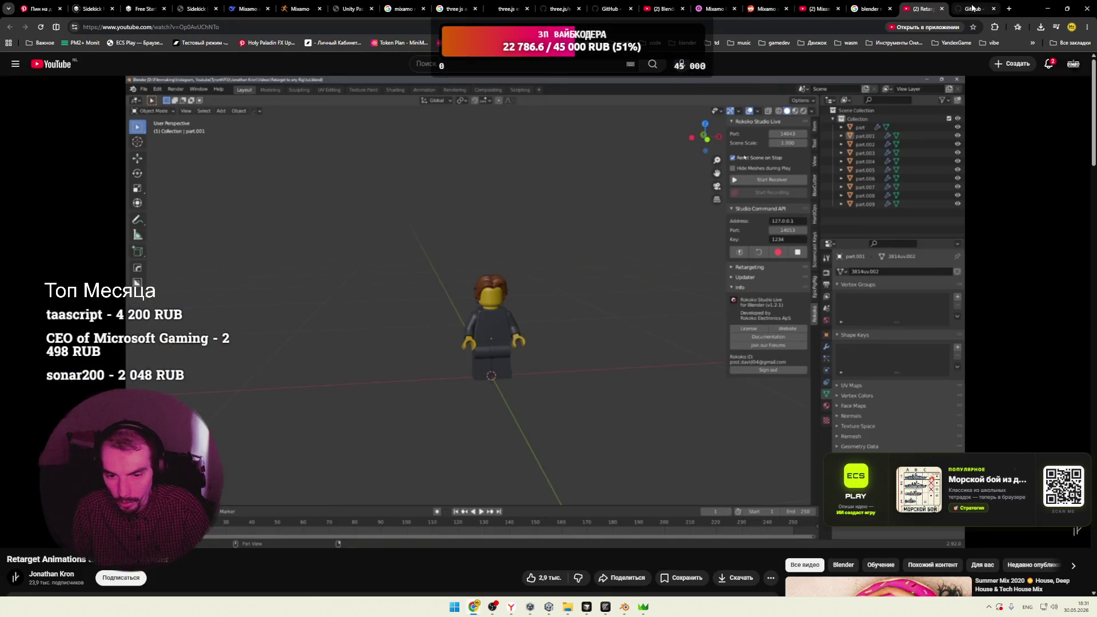
{"action": "left_click", "coordinate": [972, 8]}
{"action": "scroll", "coordinate": [864, 93], "scroll_direction": "up", "scroll_amount": 10}
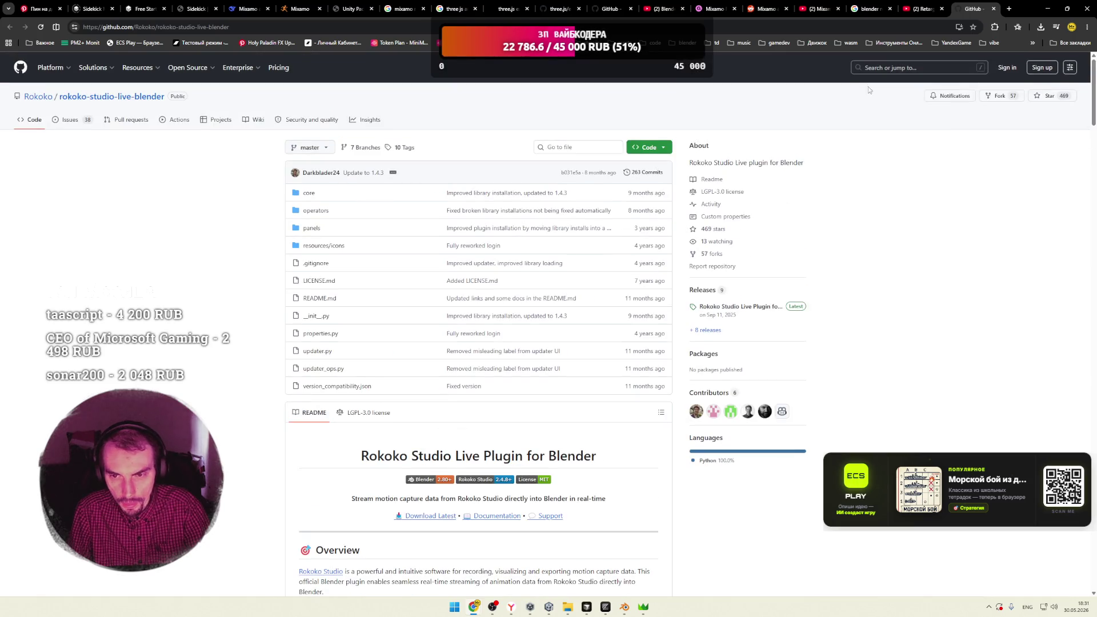
{"action": "key", "text": "ctrl+w"}
Scroll the Retarget Animations video page, then return to the 'blender retarget animations' results
{"action": "scroll", "coordinate": [613, 167], "scroll_direction": "down", "scroll_amount": 5}
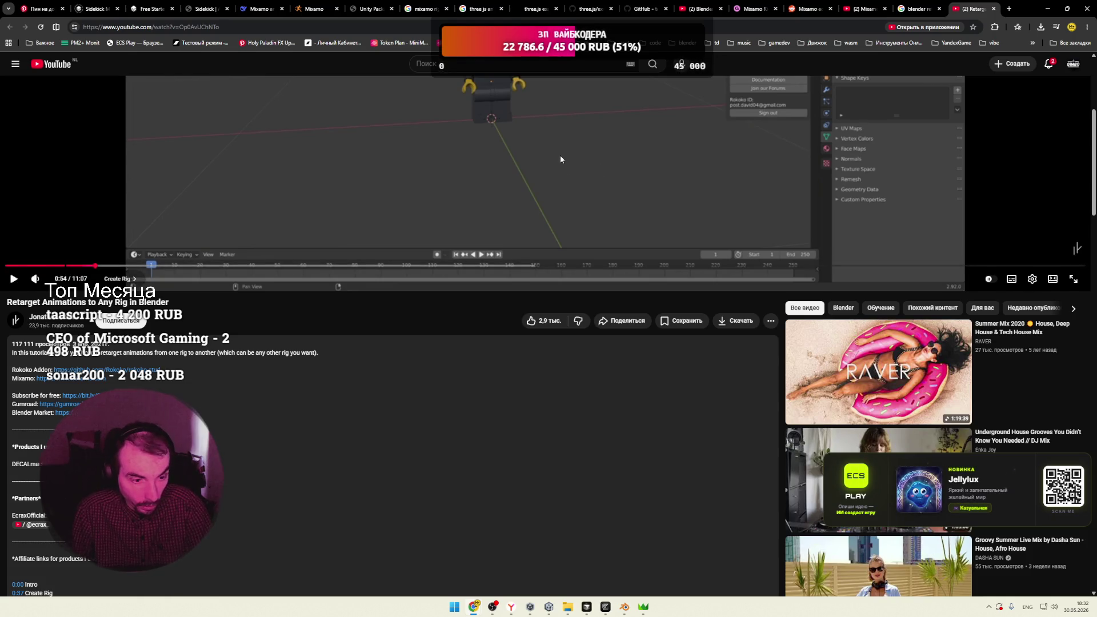
{"action": "scroll", "coordinate": [560, 160], "scroll_direction": "up", "scroll_amount": 5}
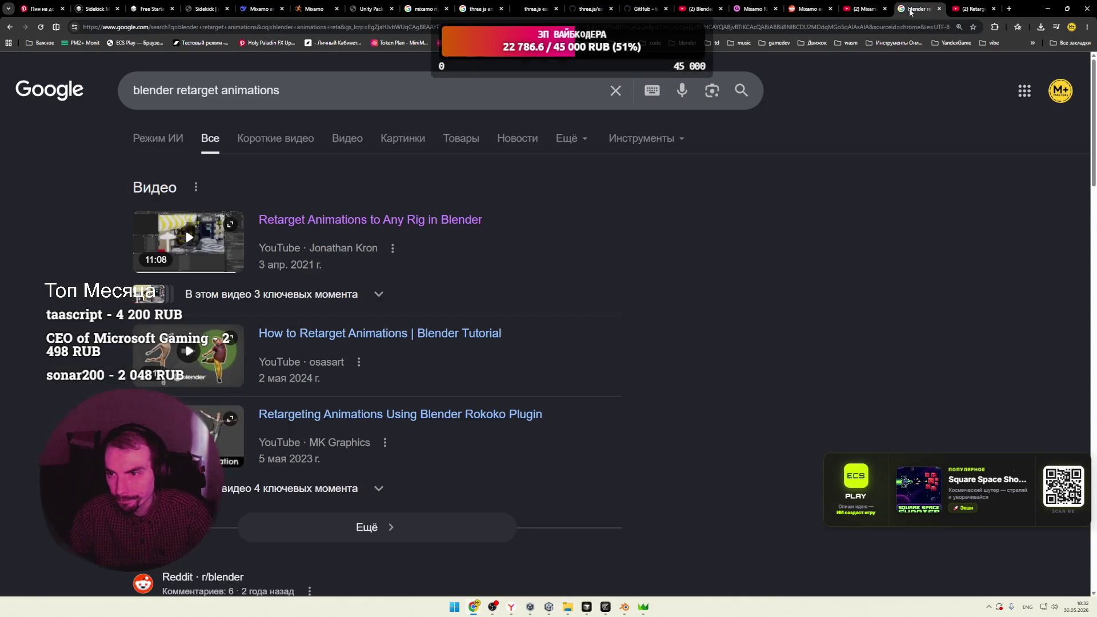
{"action": "left_click", "coordinate": [918, 9]}
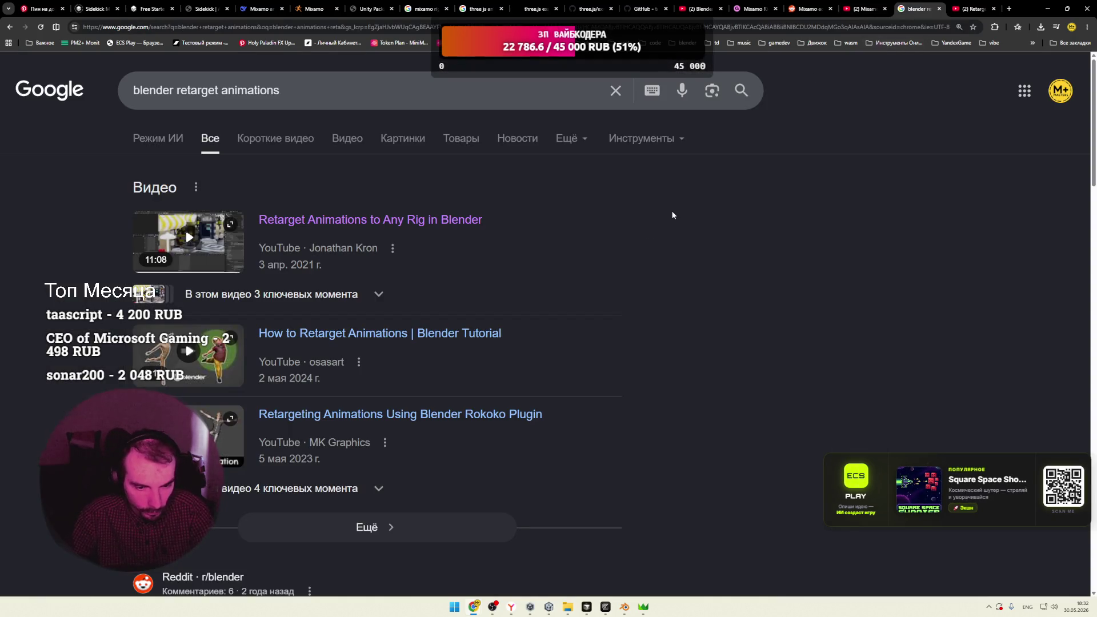
Scroll the 'blender retarget animations' results and open the Blender Extensions Retarget page in a new tab
{"action": "scroll", "coordinate": [598, 246], "scroll_direction": "down", "scroll_amount": 2}
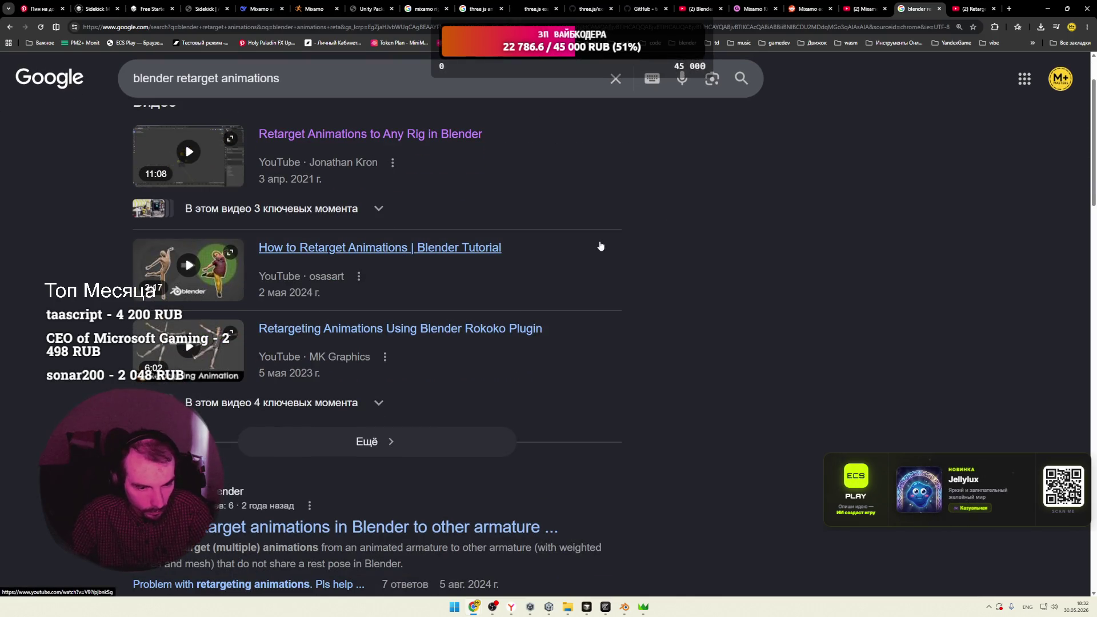
{"action": "scroll", "coordinate": [656, 244], "scroll_direction": "down", "scroll_amount": 3}
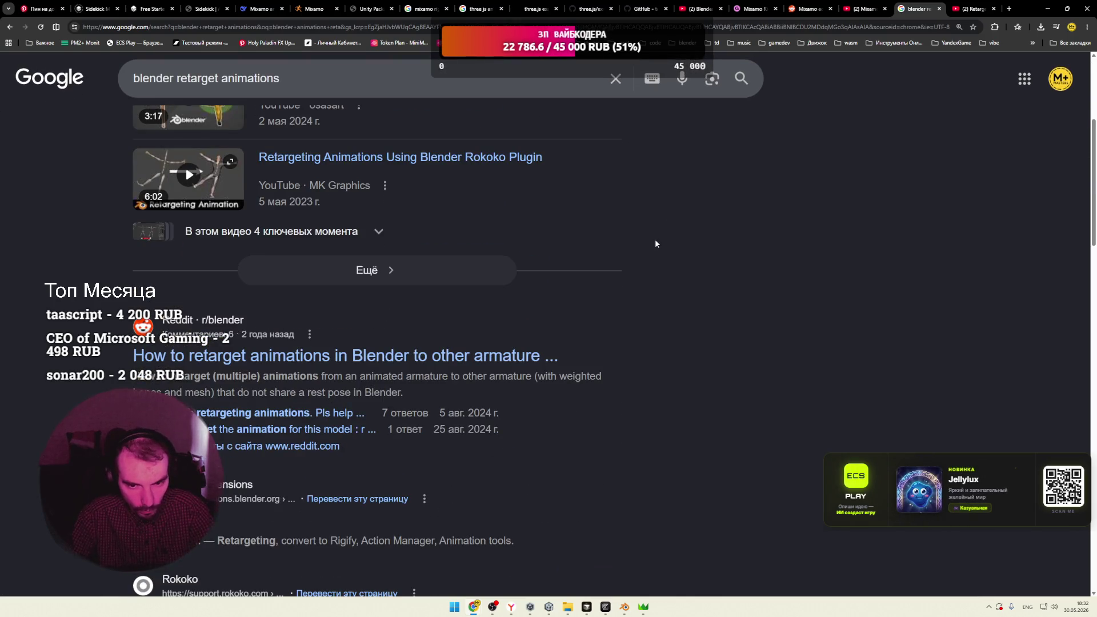
{"action": "scroll", "coordinate": [656, 244], "scroll_direction": "up", "scroll_amount": 2}
{"action": "scroll", "coordinate": [656, 244], "scroll_direction": "down", "scroll_amount": 4}
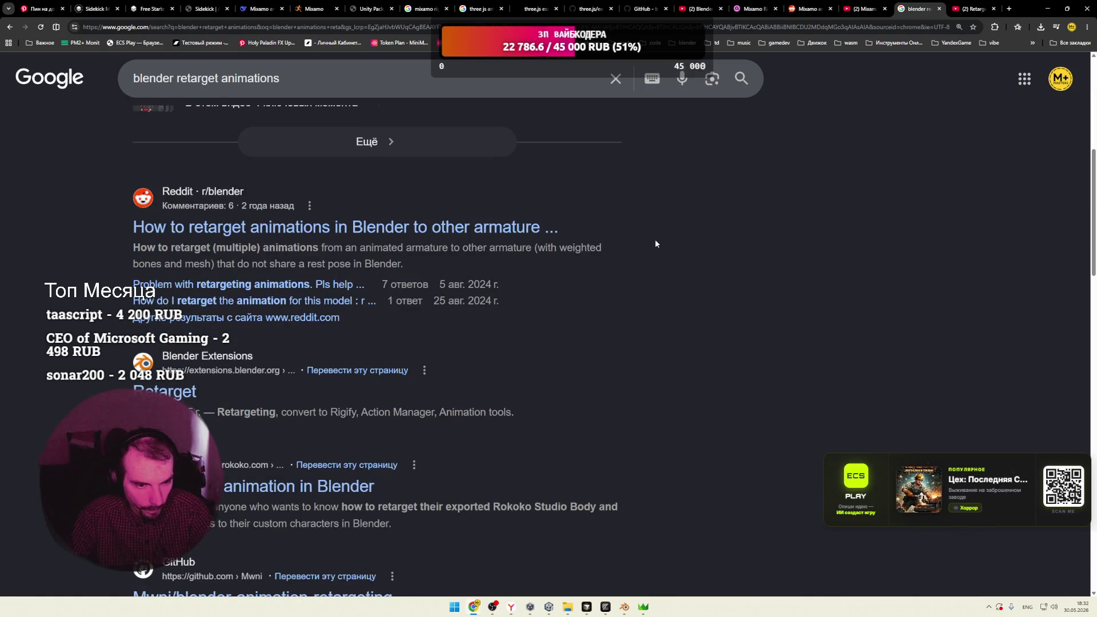
{"action": "scroll", "coordinate": [640, 246], "scroll_direction": "down", "scroll_amount": 2}
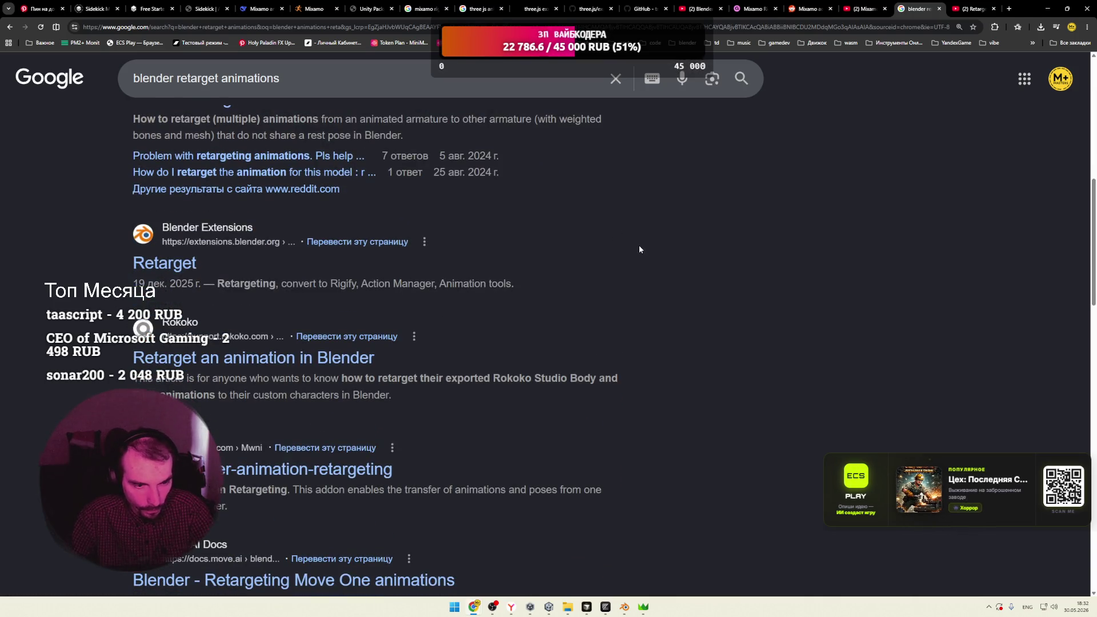
{"action": "middle_click", "coordinate": [164, 263]}
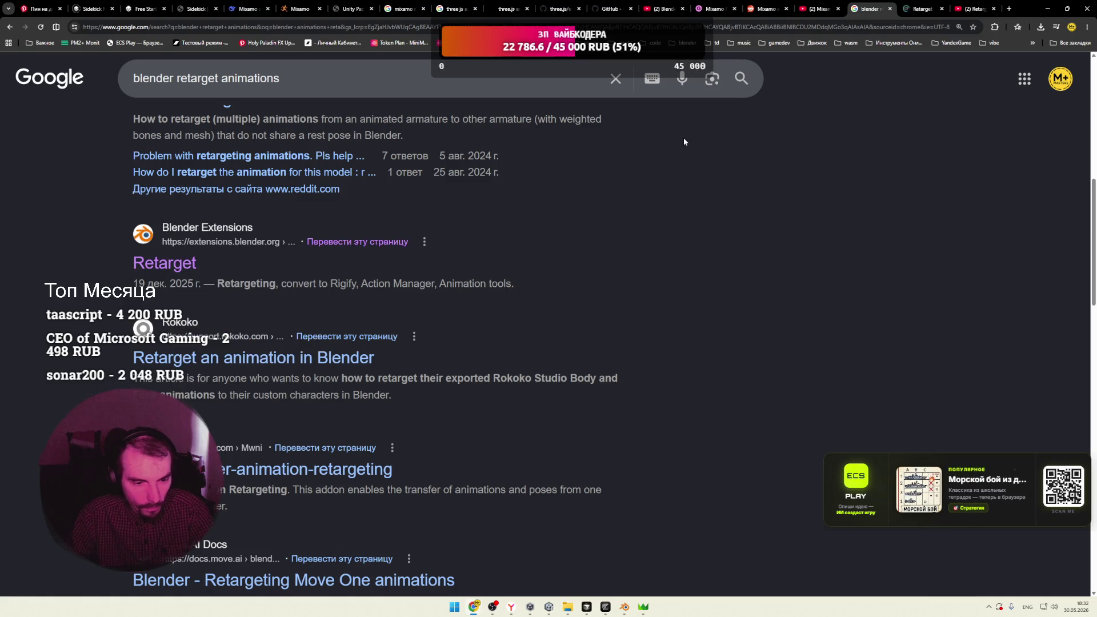
{"action": "key", "text": "ctrl+Tab"}
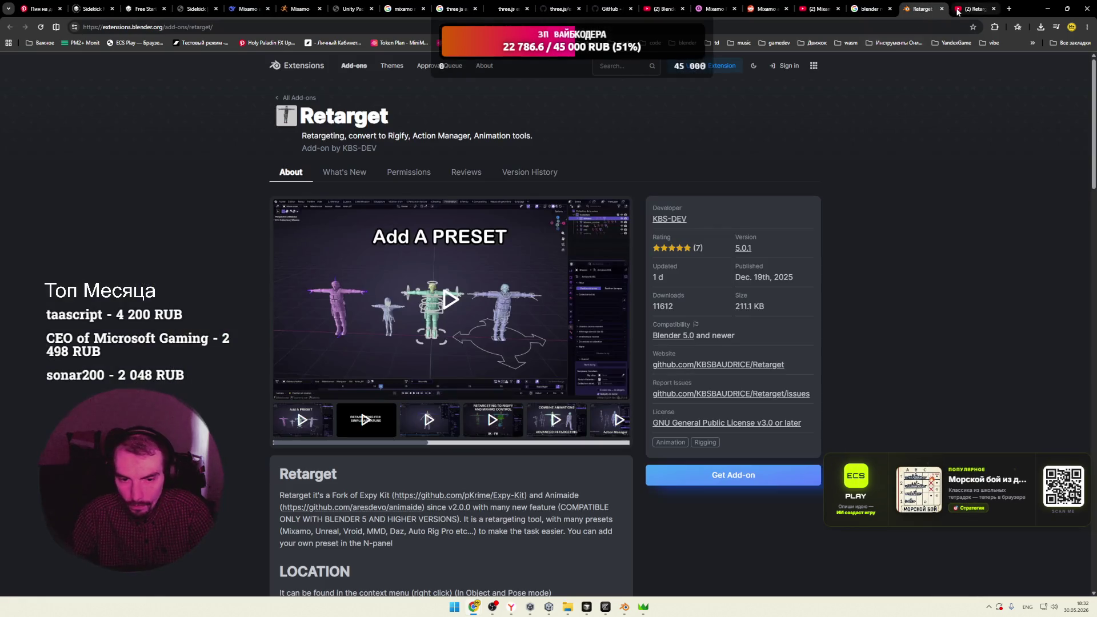
{"action": "left_click", "coordinate": [539, 293]}
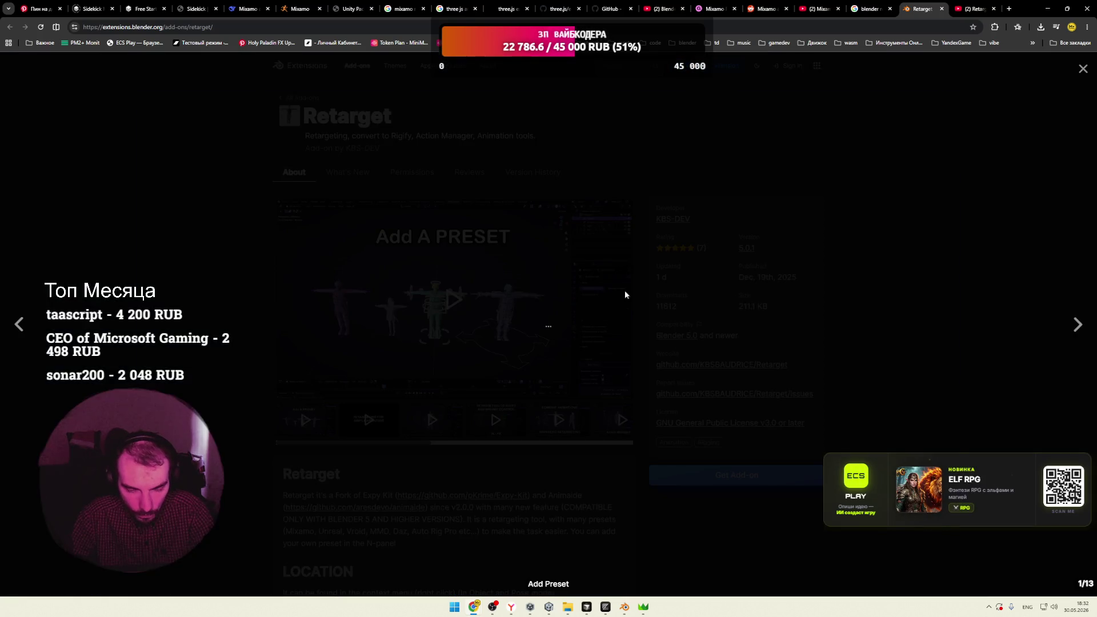
{"action": "left_click", "coordinate": [1024, 220]}
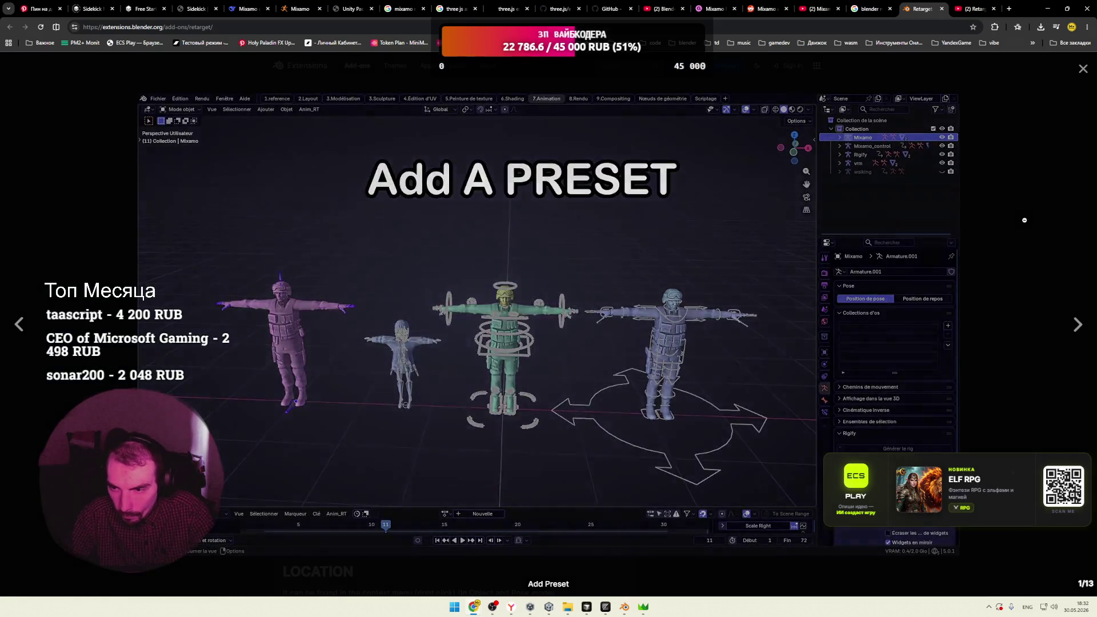
{"action": "left_click", "coordinate": [449, 303]}
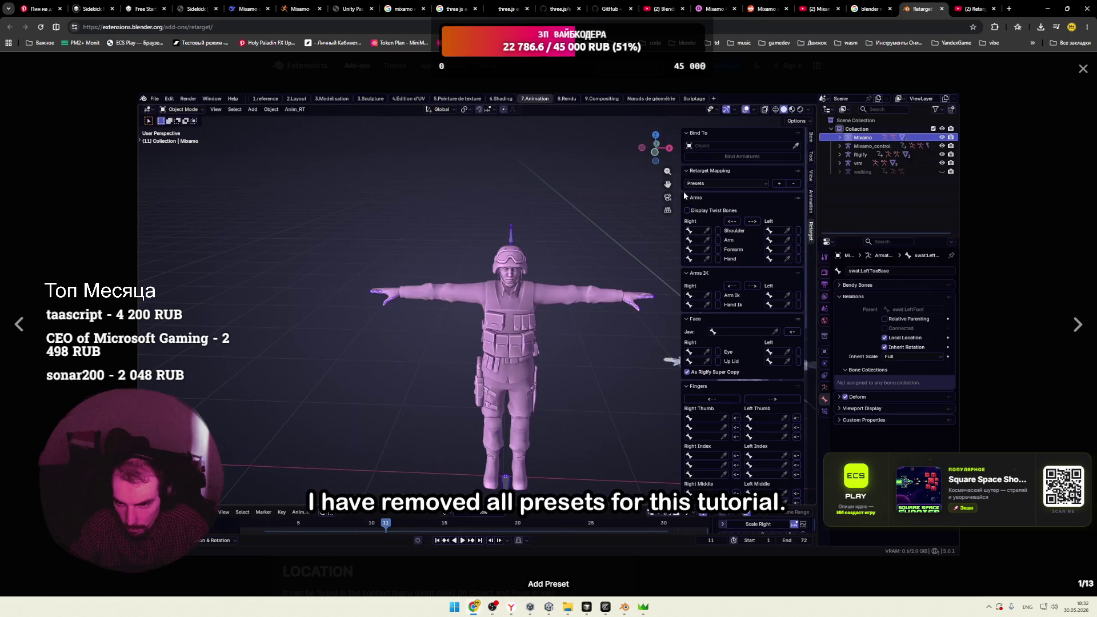
{"action": "key", "text": "Escape"}
{"action": "scroll", "coordinate": [715, 465], "scroll_direction": "down", "scroll_amount": 1}
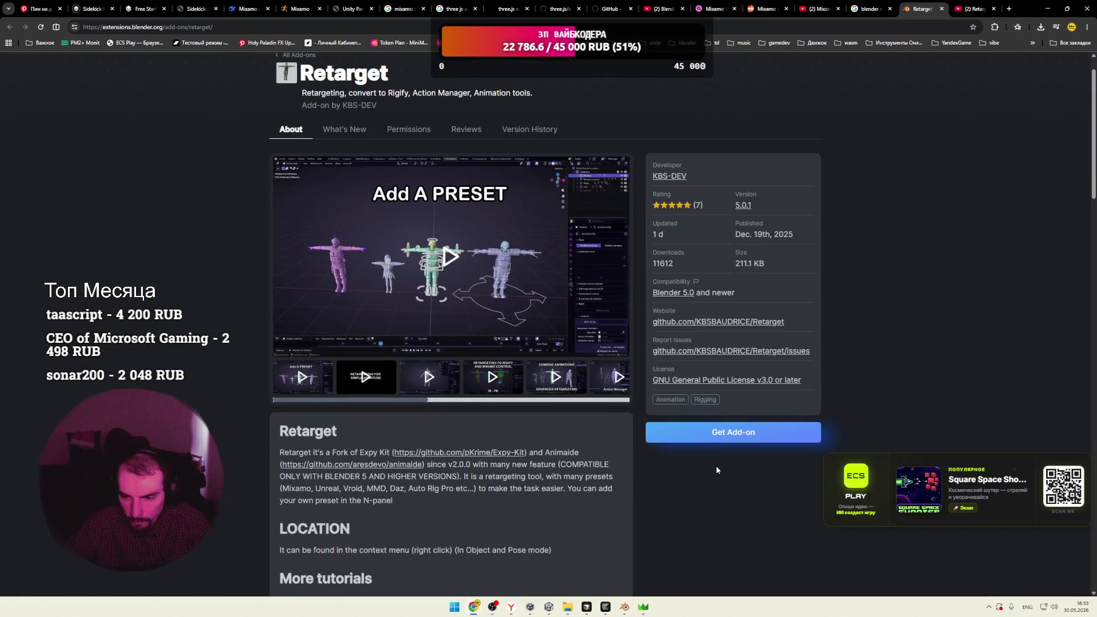
{"action": "left_click", "coordinate": [733, 432]}
Install the Retarget add-on by dropping it from the browser into Blender
{"action": "left_click", "coordinate": [626, 608]}
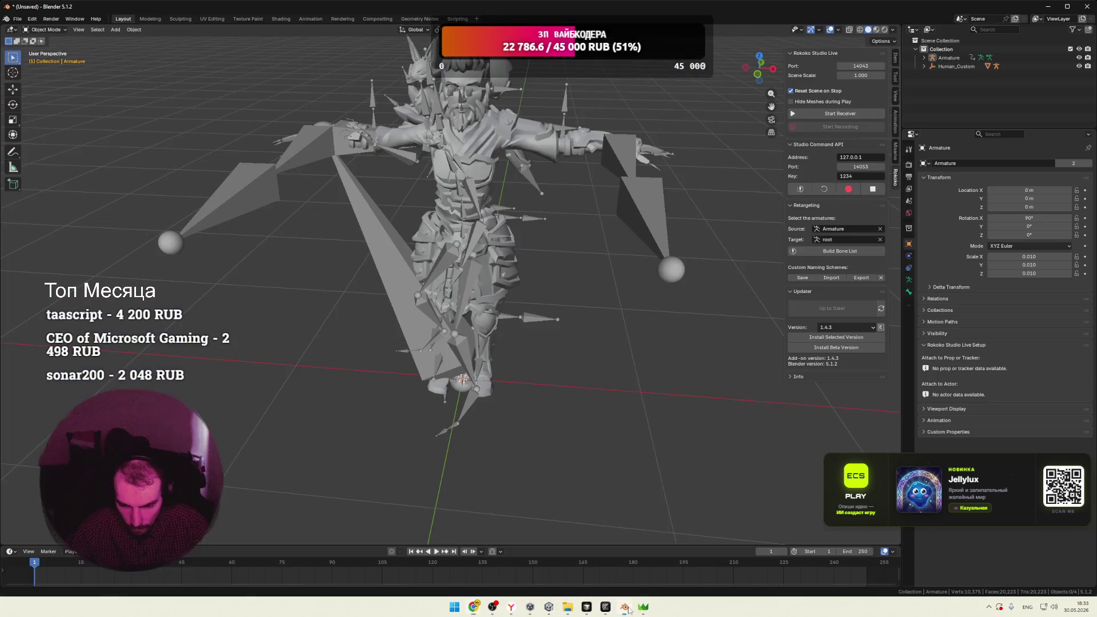
{"action": "mouse_move", "coordinate": [647, 9]}
{"action": "left_mouse_down"}
{"action": "mouse_move", "coordinate": [331, 91]}
{"action": "mouse_move", "coordinate": [572, 286]}
{"action": "mouse_move", "coordinate": [728, 434]}
{"action": "mouse_move", "coordinate": [312, 403]}
{"action": "mouse_move", "coordinate": [634, 589]}
{"action": "mouse_move", "coordinate": [628, 608]}
{"action": "left_mouse_up"}
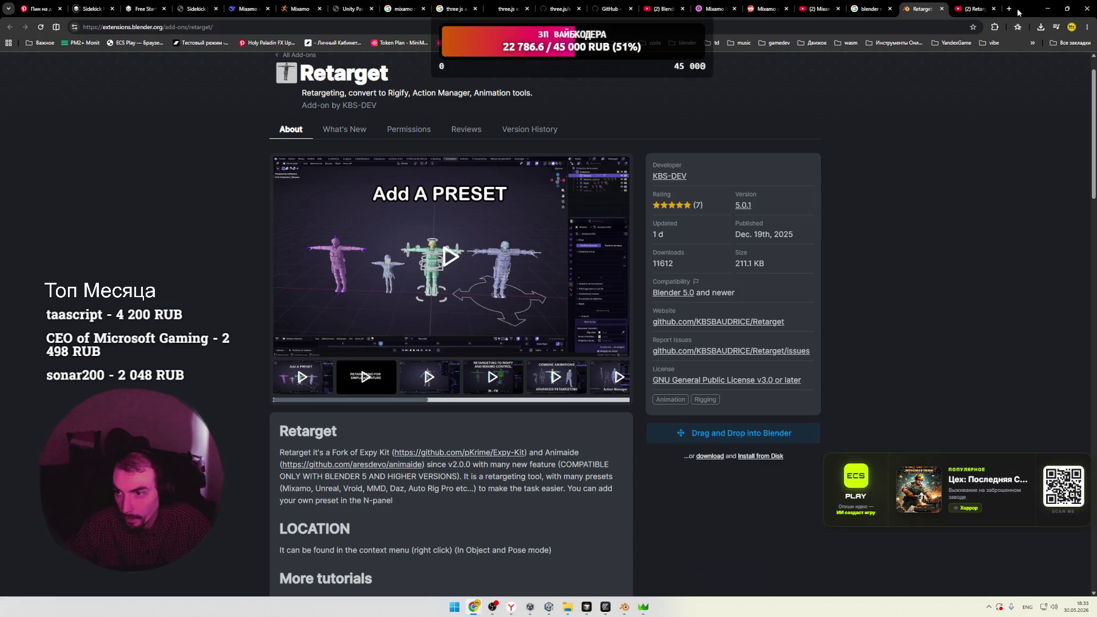
{"action": "double_click", "coordinate": [1019, 13]}
{"action": "left_click_drag", "start_coordinate": [790, 470], "coordinate": [268, 407]}
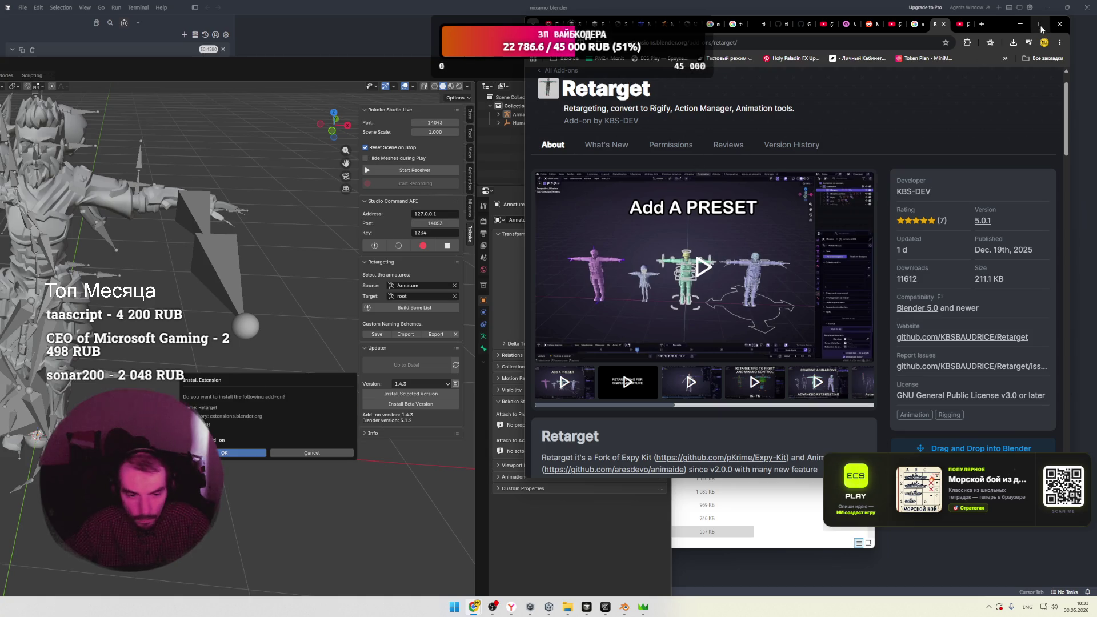
{"action": "left_click", "coordinate": [629, 223]}
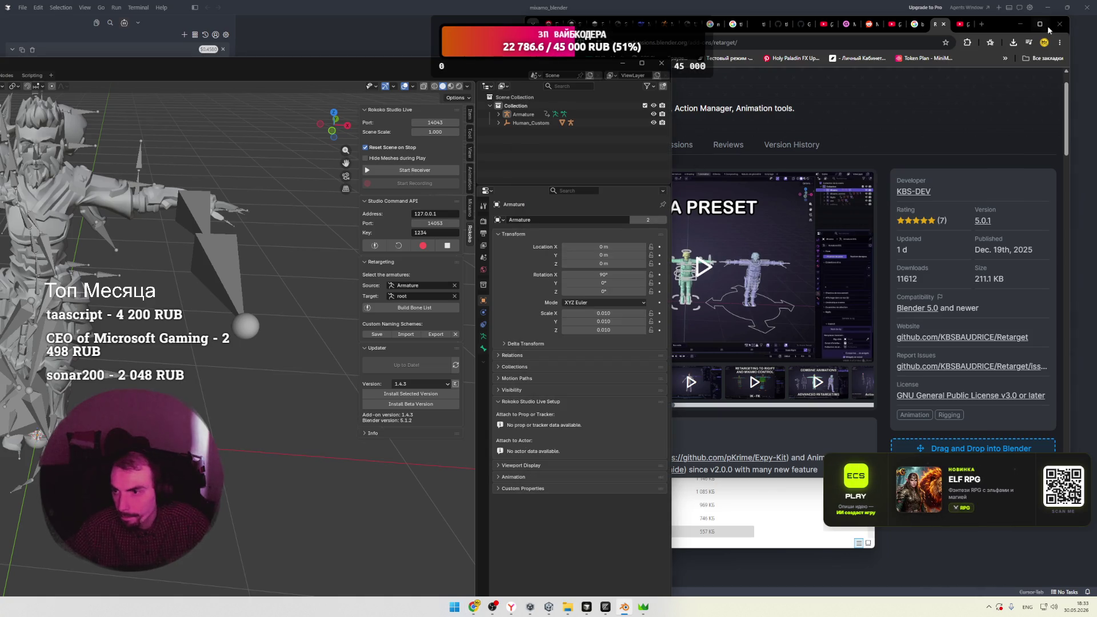
Minimize the browser, maximize Blender and orbit to a front view of the character
{"action": "left_click", "coordinate": [1040, 24]}
{"action": "left_click", "coordinate": [1048, 8]}
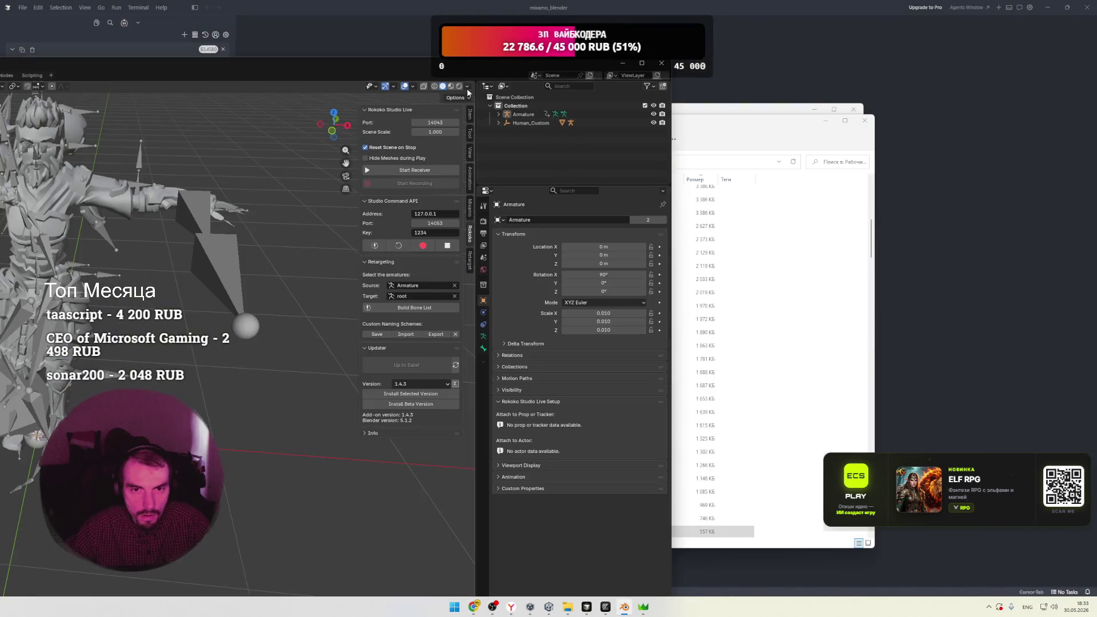
{"action": "key", "text": "super+Up"}
{"action": "mouse_move", "coordinate": [468, 88]}
{"action": "middle_mouse_down"}
{"action": "mouse_move", "coordinate": [751, 41]}
{"action": "mouse_move", "coordinate": [295, 108]}
{"action": "middle_mouse_up"}
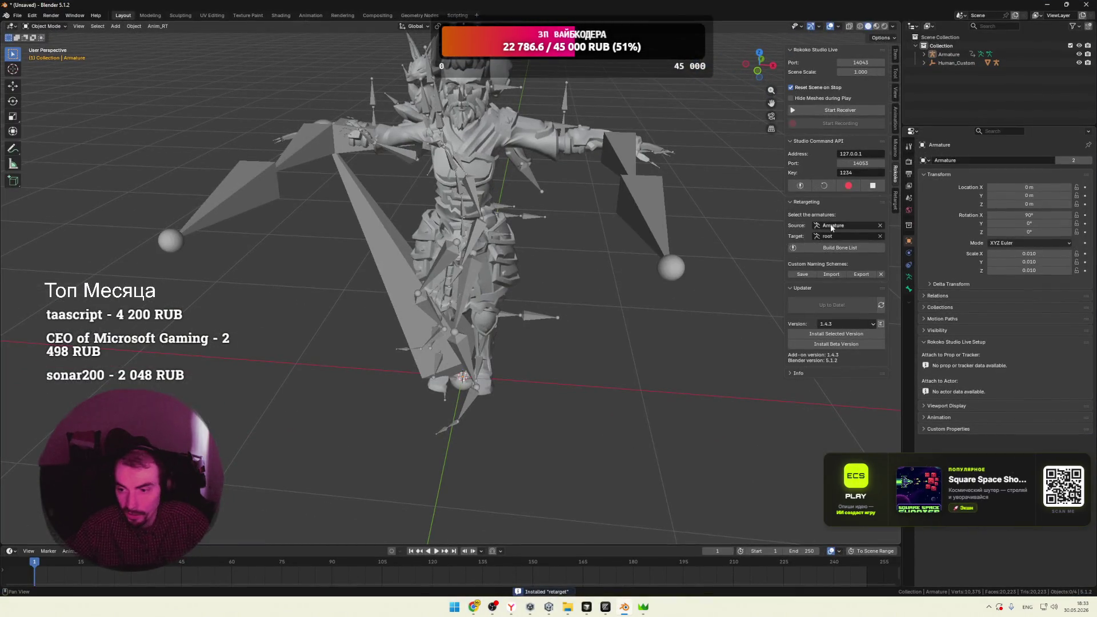
Show the Retarget panel and look over its Presets and Action Manager sections
{"action": "left_click", "coordinate": [896, 201]}
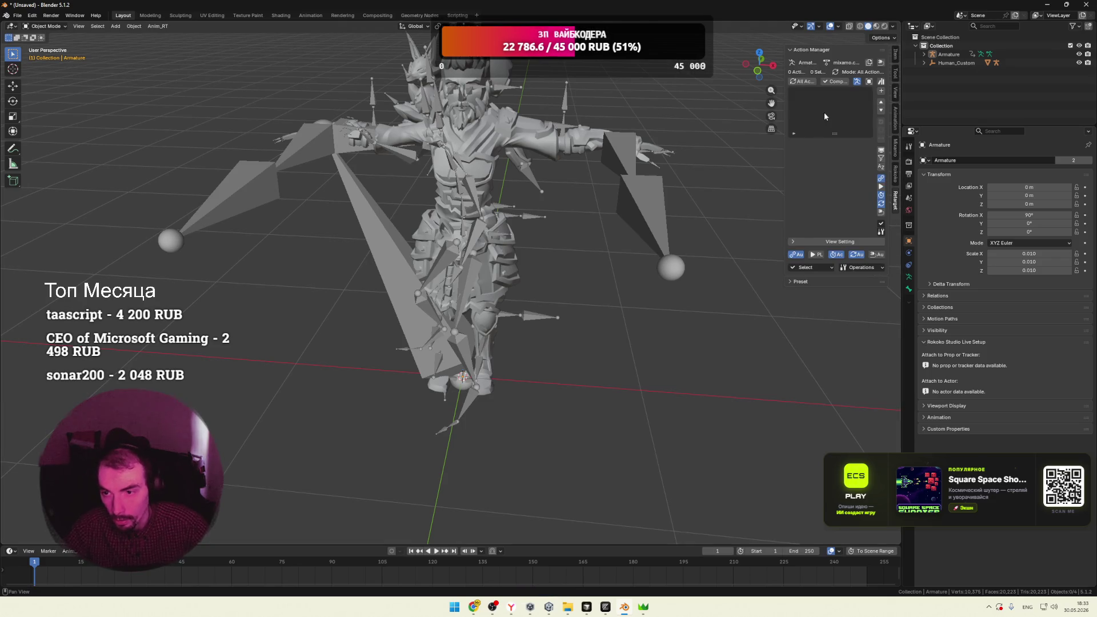
{"action": "middle_click_drag", "start_coordinate": [652, 117], "coordinate": [680, 156]}
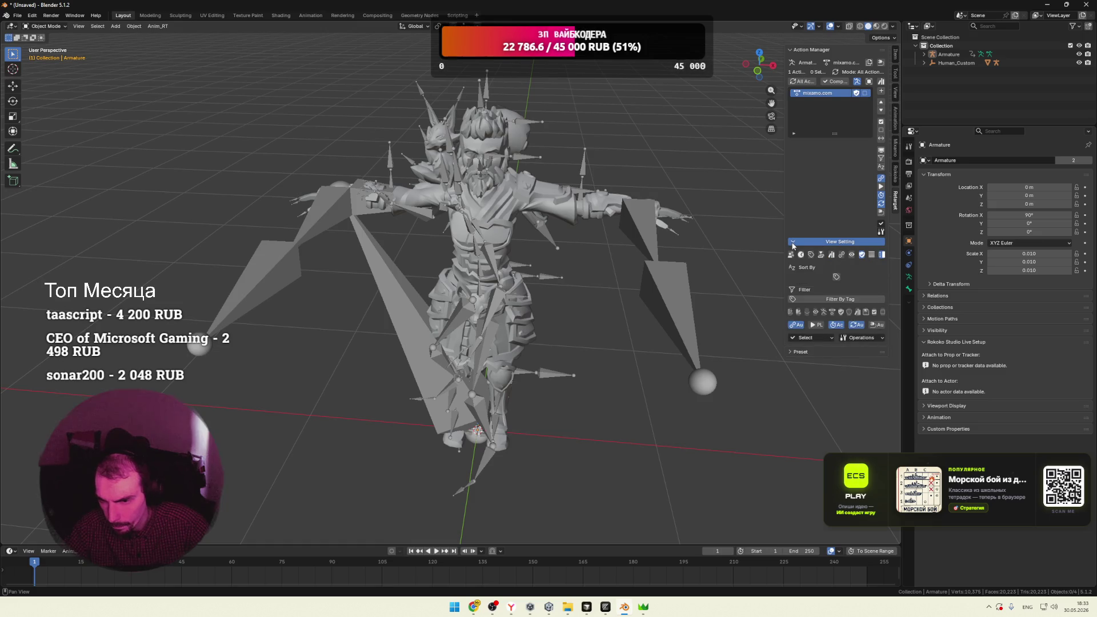
{"action": "left_click", "coordinate": [793, 281]}
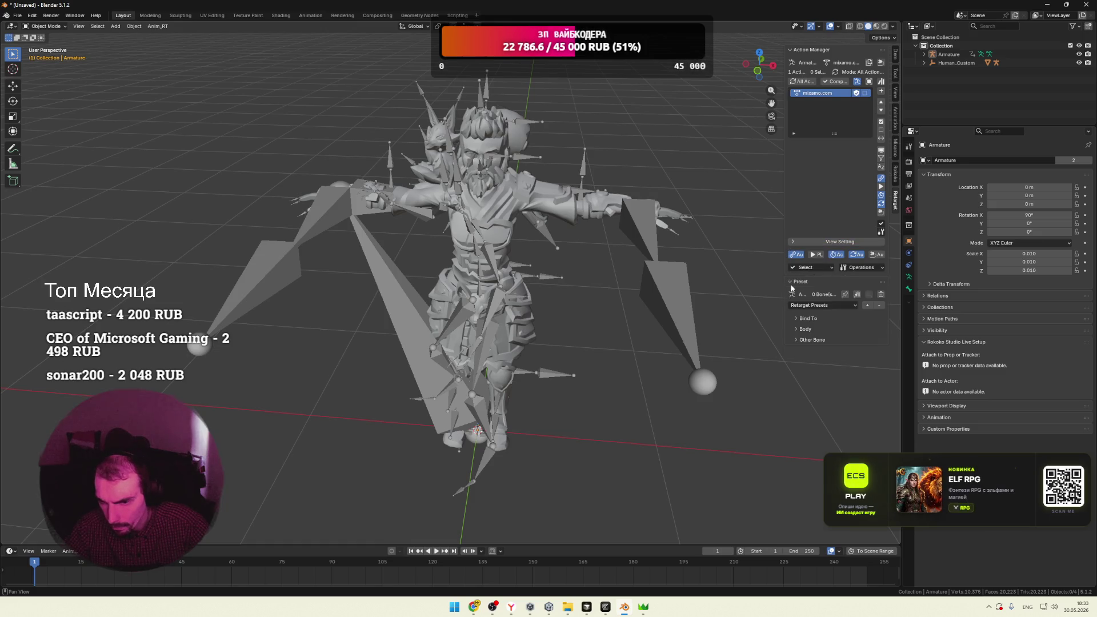
{"action": "left_click", "coordinate": [790, 282]}
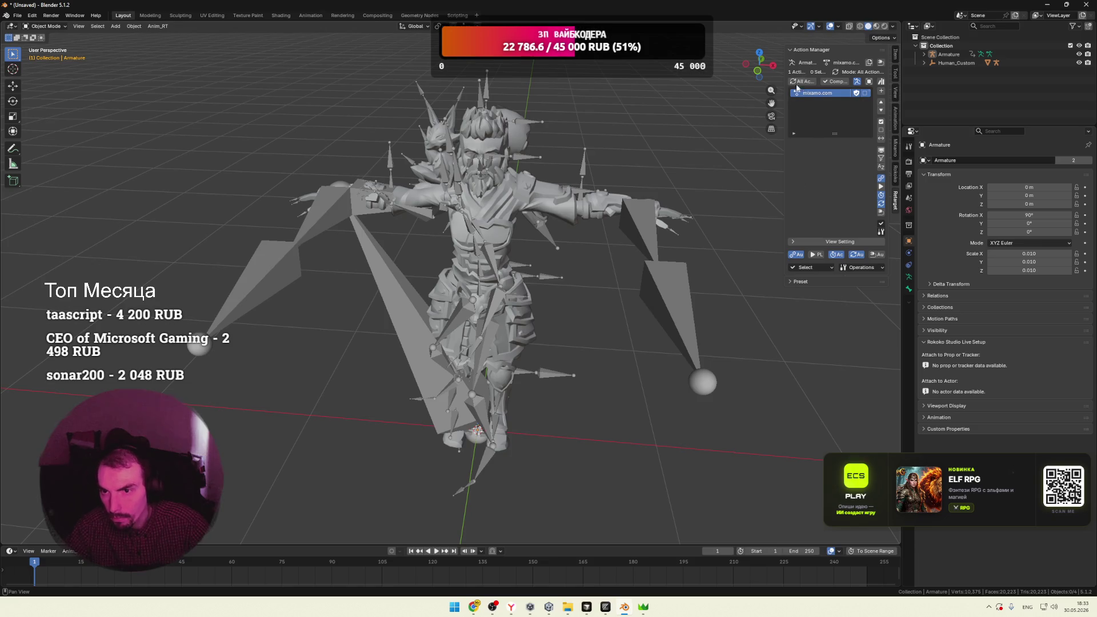
{"action": "left_click", "coordinate": [791, 48]}
{"action": "left_click", "coordinate": [794, 49]}
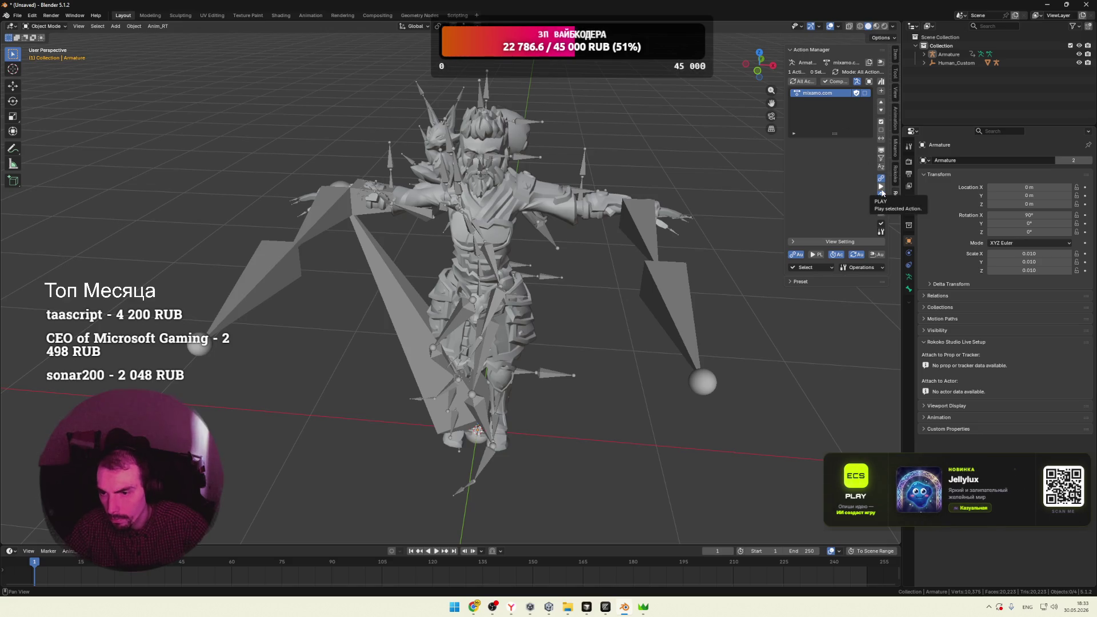
Make the mixamo.com action active on the armature and play it
{"action": "left_click", "coordinate": [852, 95]}
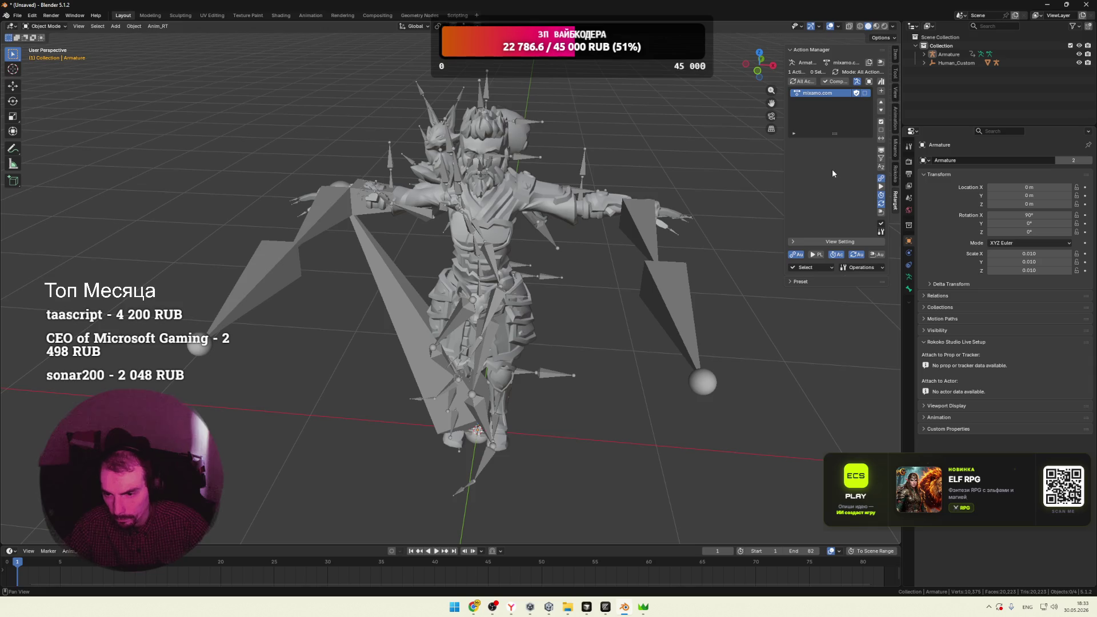
{"action": "left_click", "coordinate": [815, 255]}
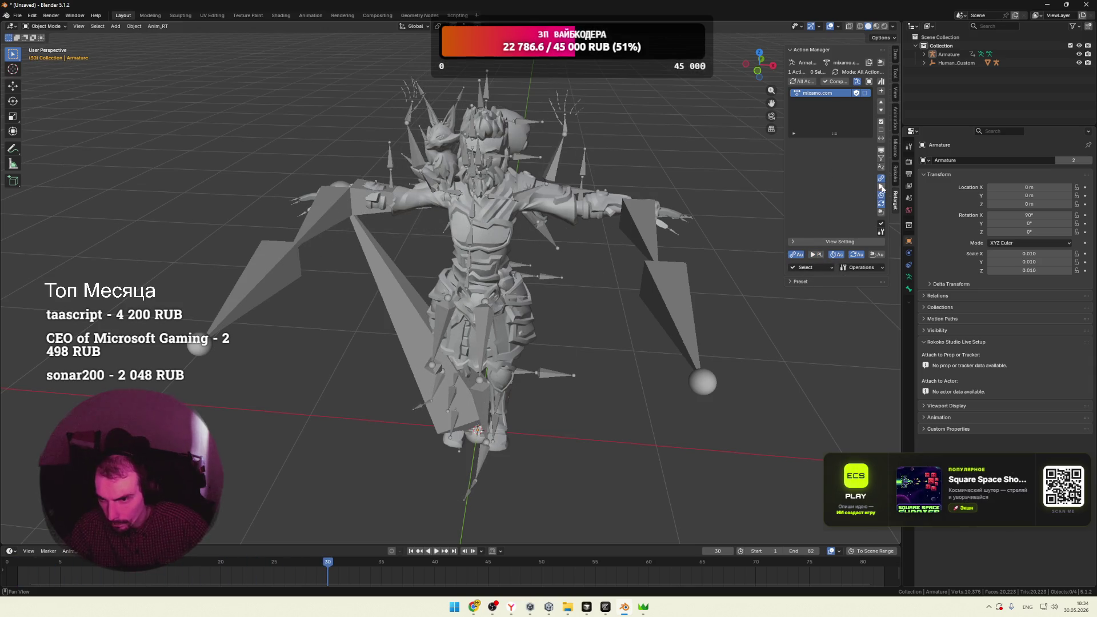
{"action": "key", "text": "alt+Tab"}
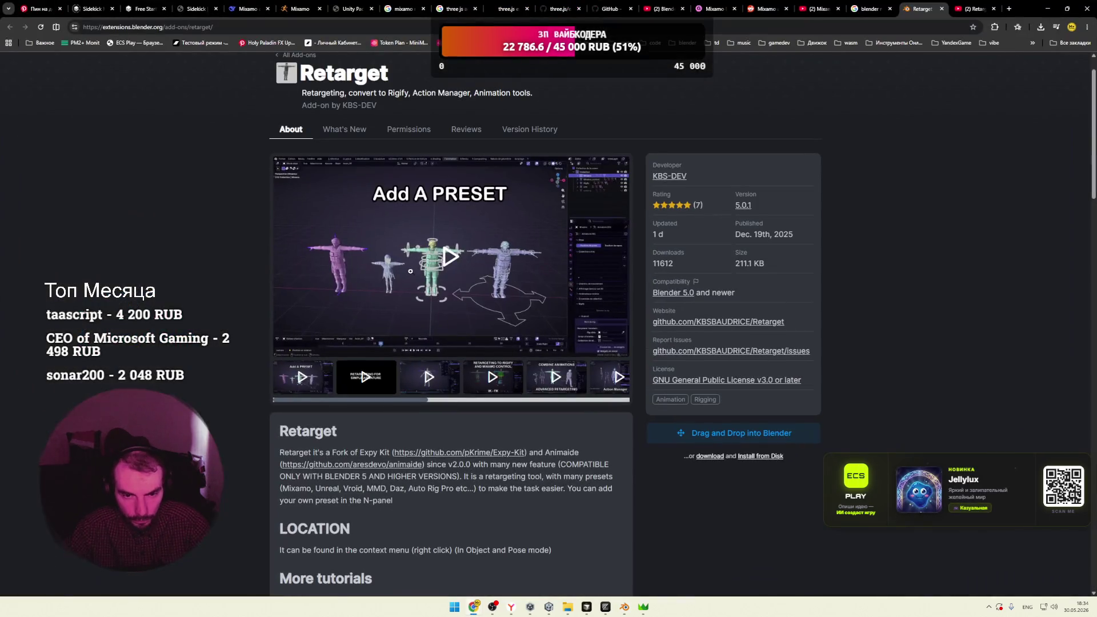
Browse the Retarget page's preview gallery and watch the Add A PRESET tutorial clip
{"action": "left_click", "coordinate": [457, 285]}
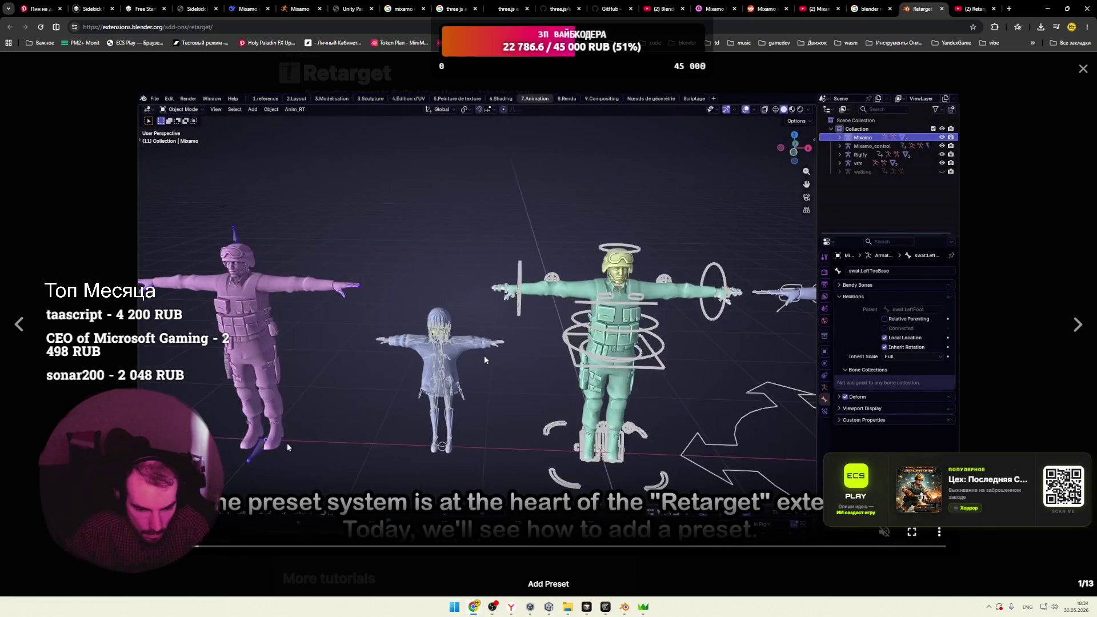
{"action": "key", "text": "Right"}
{"action": "key", "text": "Right"}
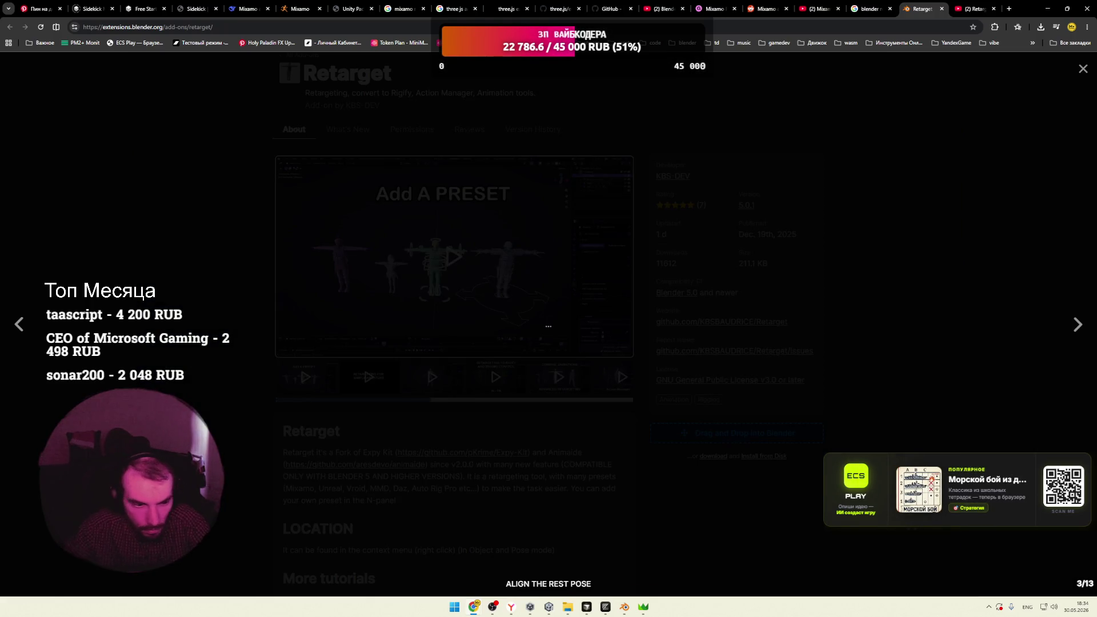
{"action": "left_click", "coordinate": [240, 372]}
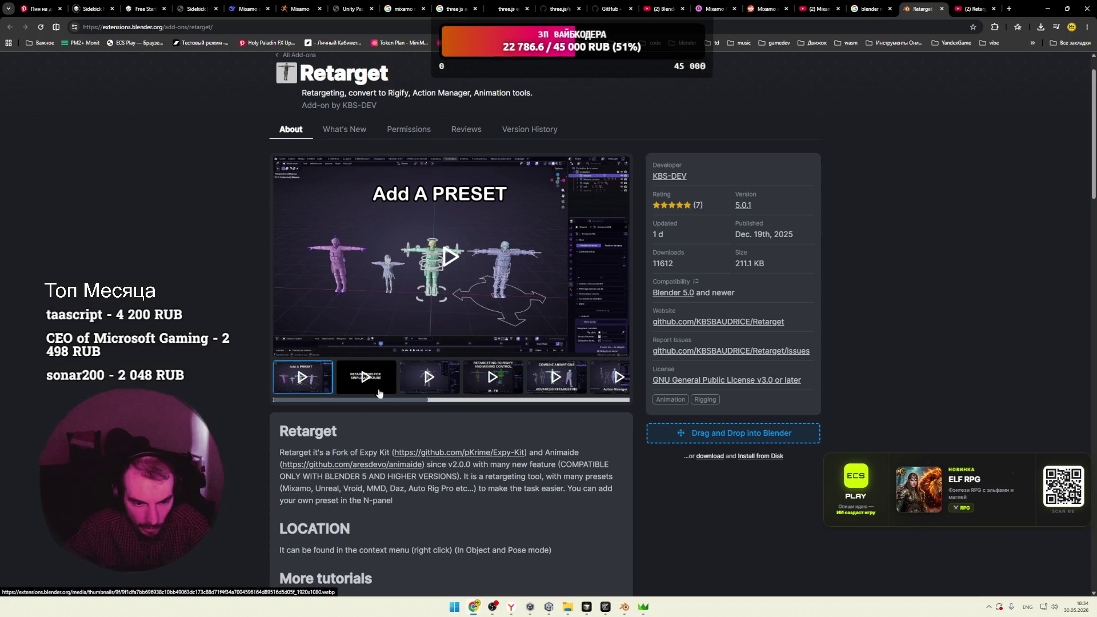
{"action": "left_click", "coordinate": [379, 393]}
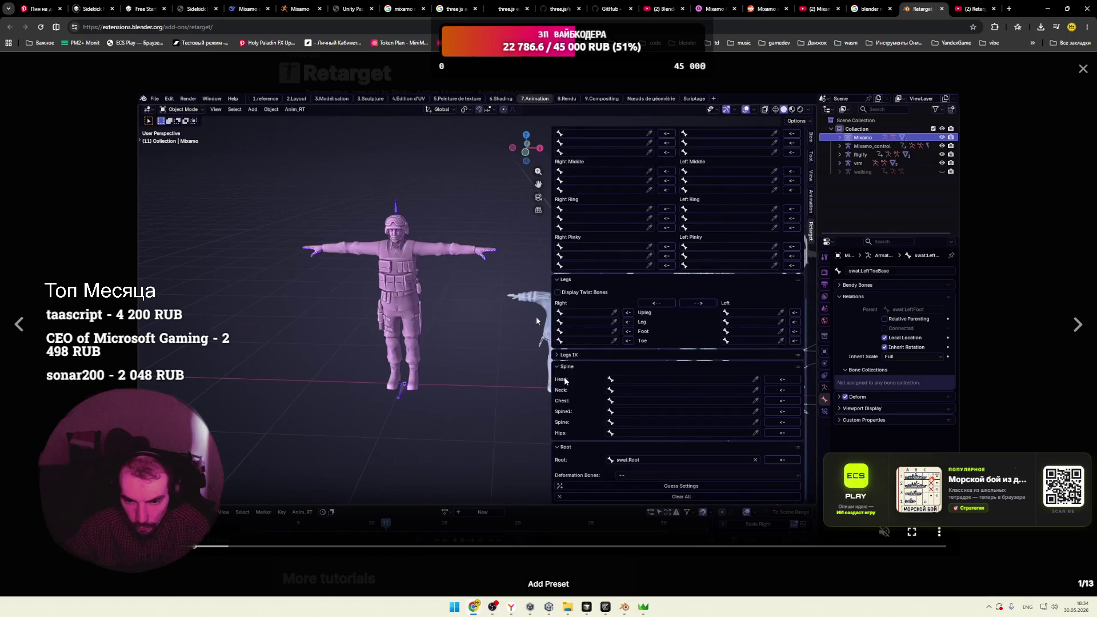
{"action": "key", "text": "alt+Tab"}
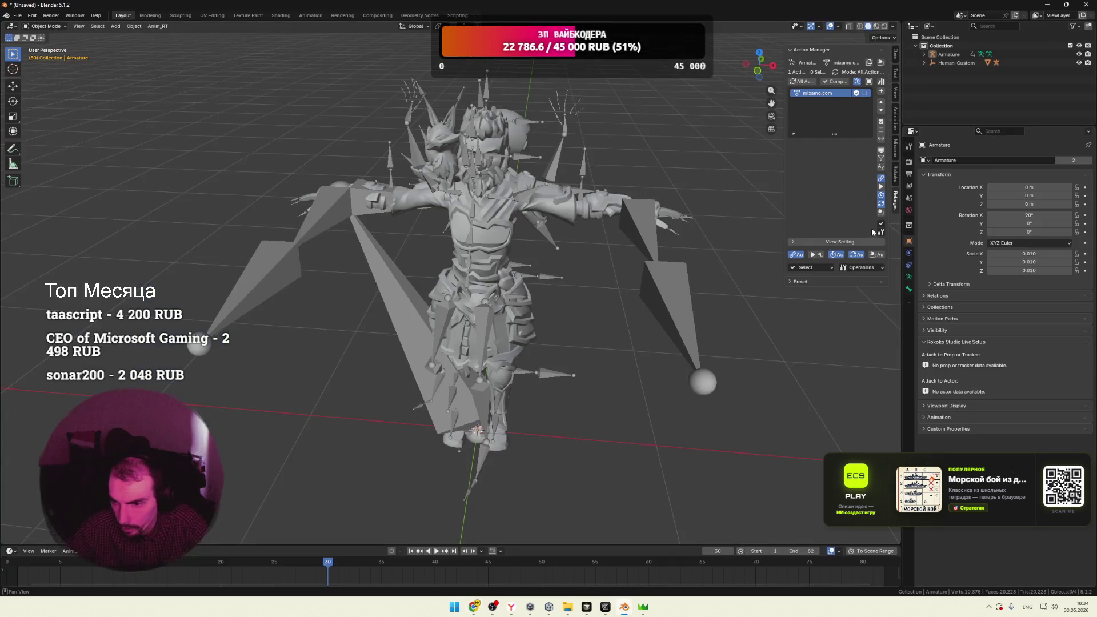
Load the Mixamo retarget preset to map 55 bones, then set root as the Bind To object
{"action": "left_click", "coordinate": [826, 268]}
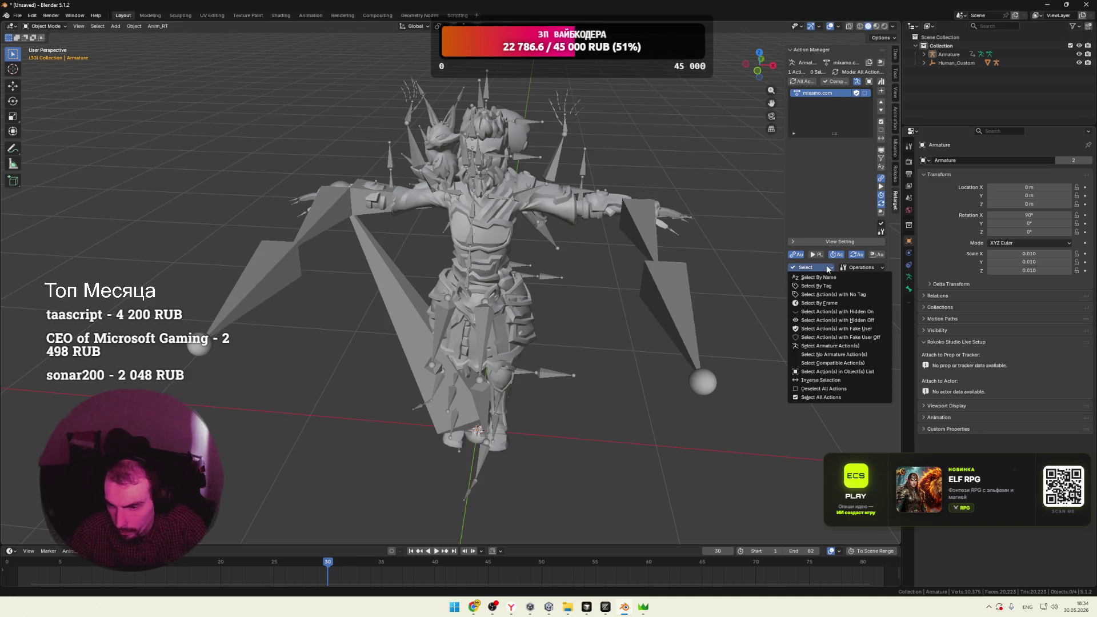
{"action": "left_click", "coordinate": [878, 267]}
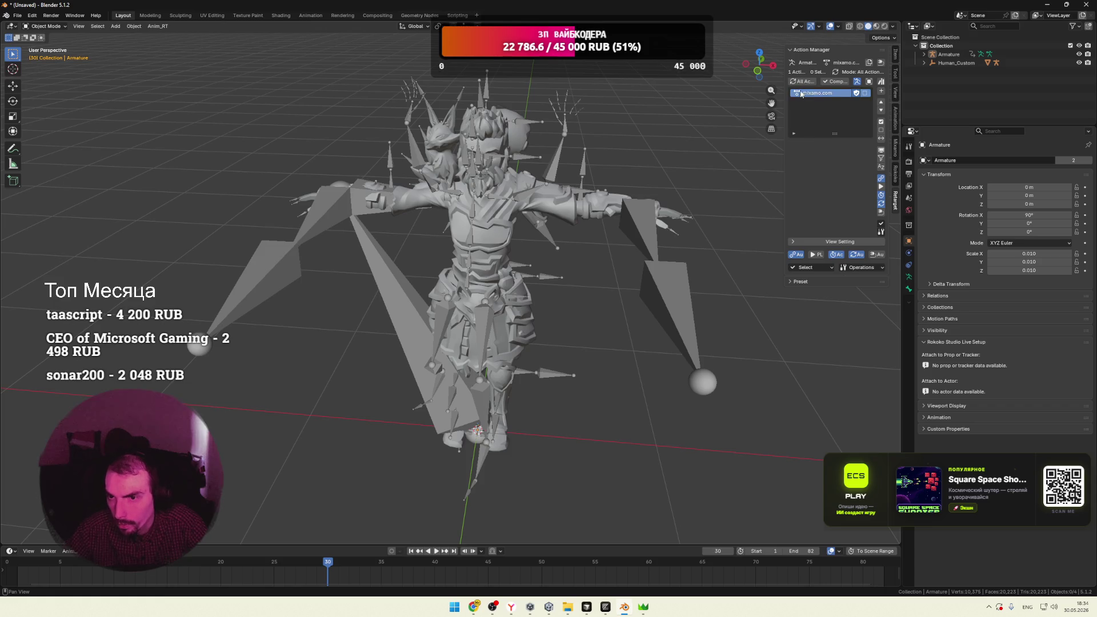
{"action": "left_click", "coordinate": [851, 51]}
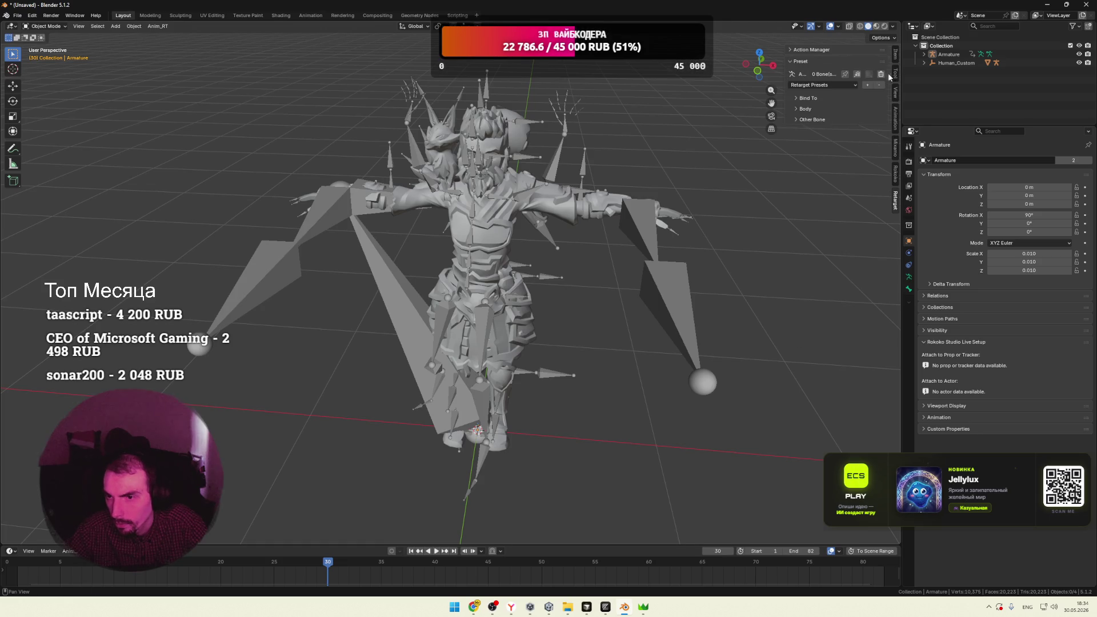
{"action": "left_click", "coordinate": [843, 84]}
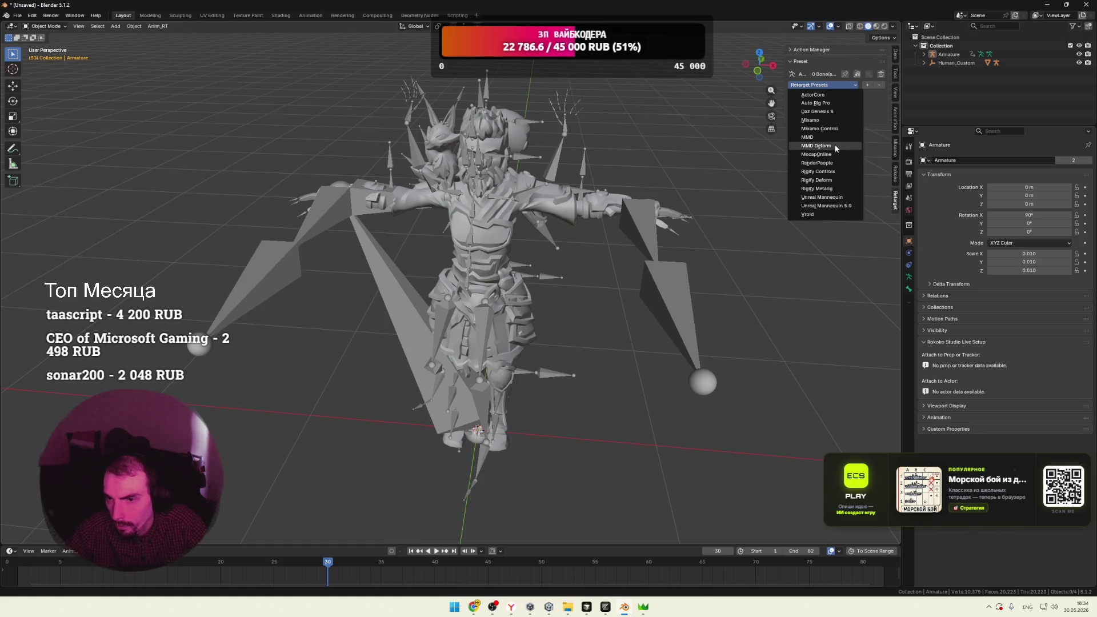
{"action": "left_click", "coordinate": [819, 120]}
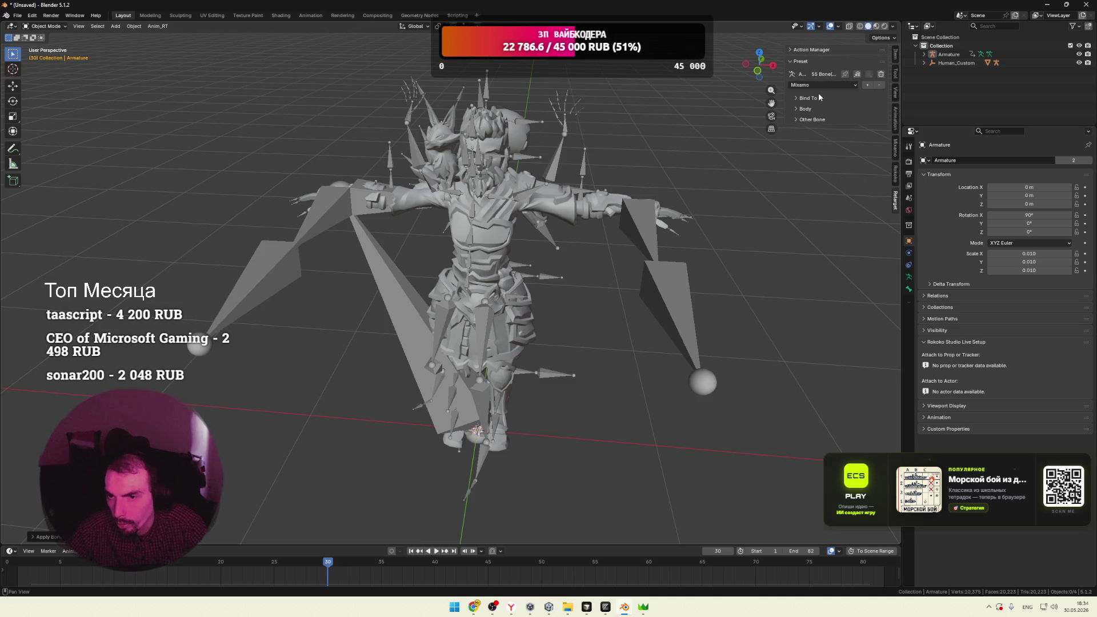
{"action": "left_click", "coordinate": [797, 98]}
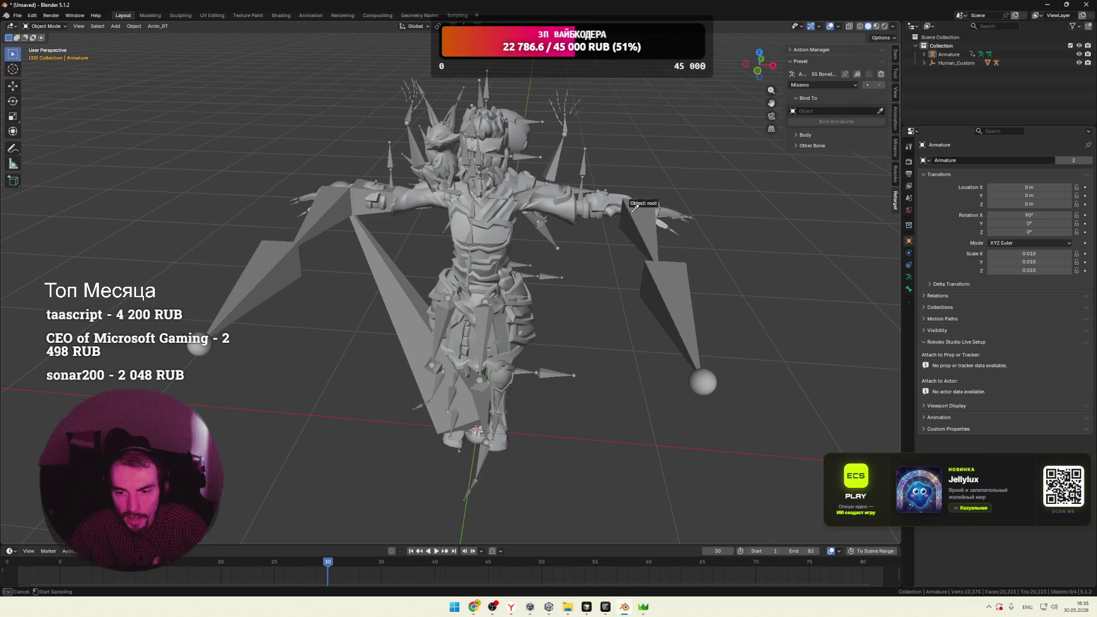
{"action": "left_click", "coordinate": [547, 172]}
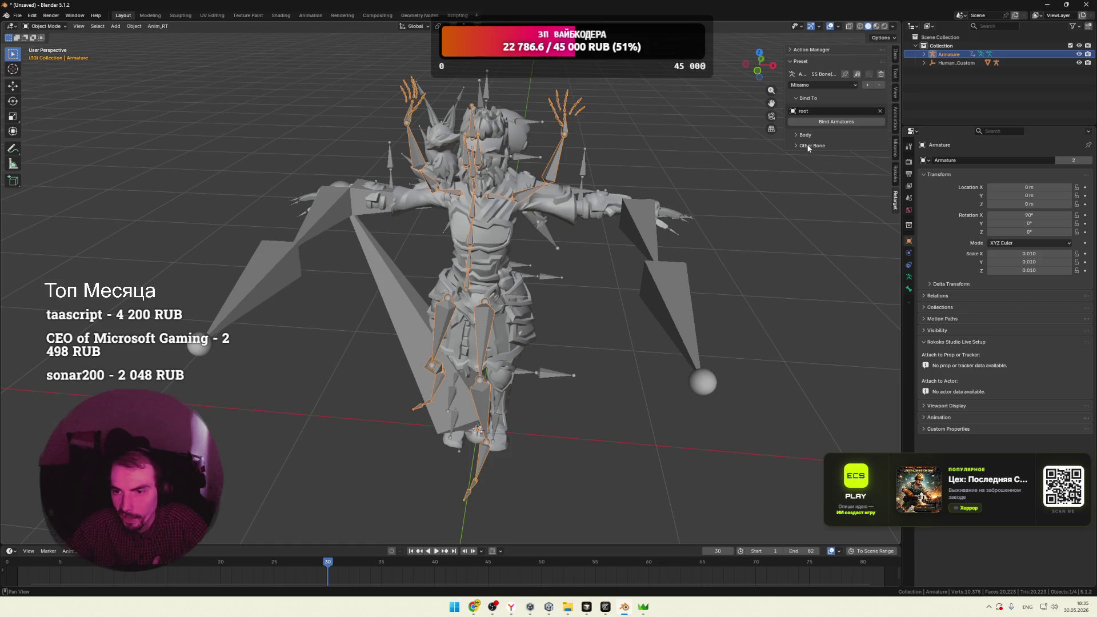
Bind the character armature to root, play the retargeted motion, and expand the Body mapping groups
{"action": "left_click", "coordinate": [823, 123]}
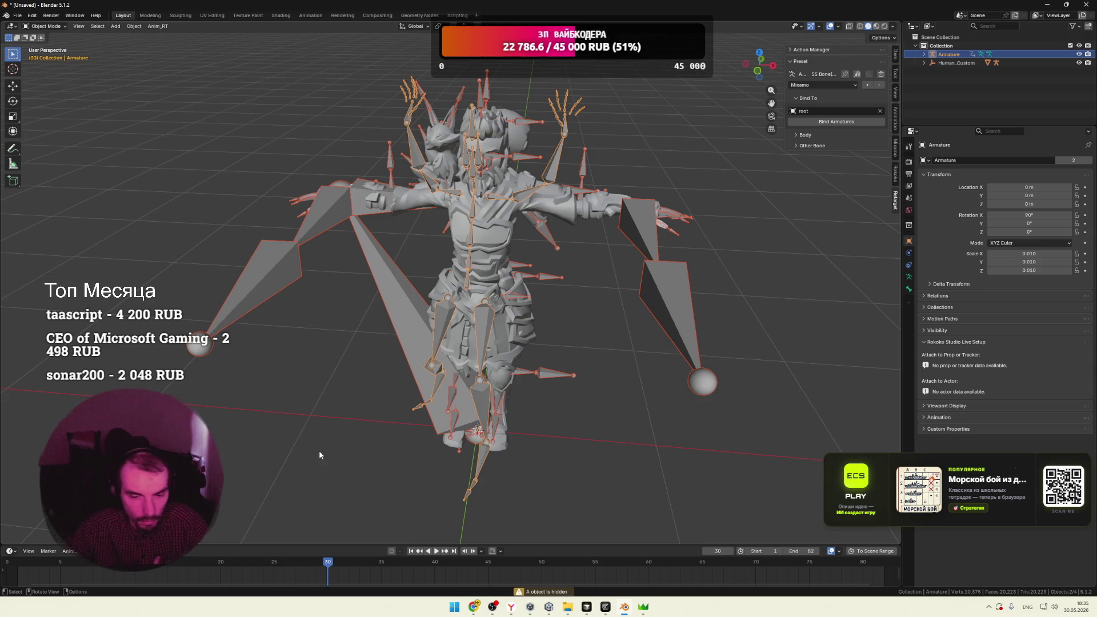
{"action": "key", "text": "space"}
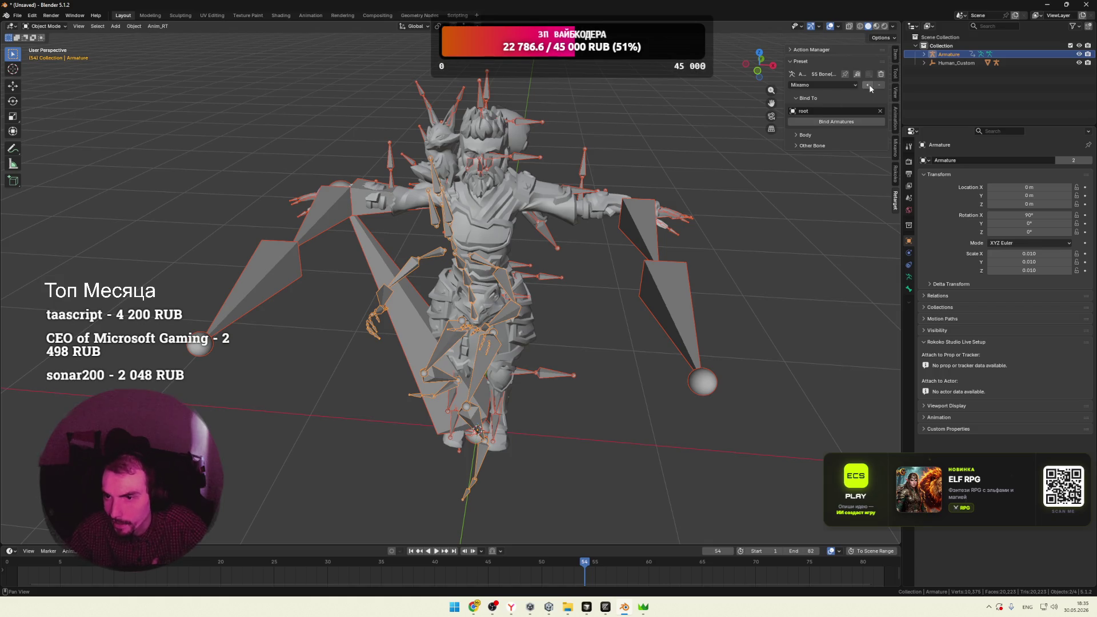
{"action": "left_click", "coordinate": [802, 136]}
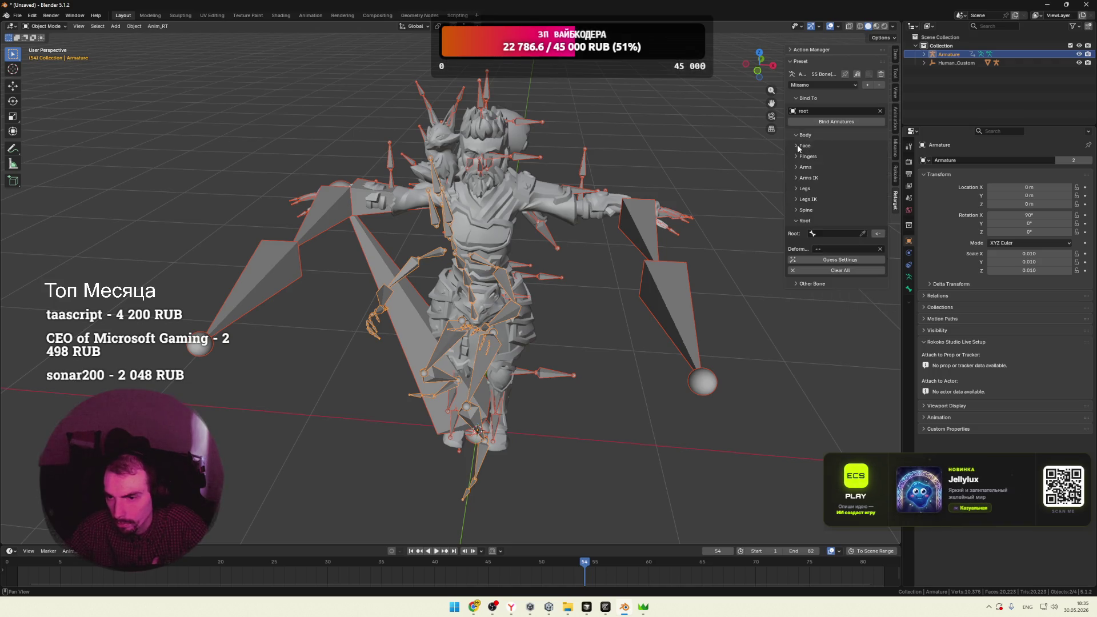
Widen the Retarget panel and set the Root bone to mixamorig:Hips
{"action": "left_click", "coordinate": [797, 156]}
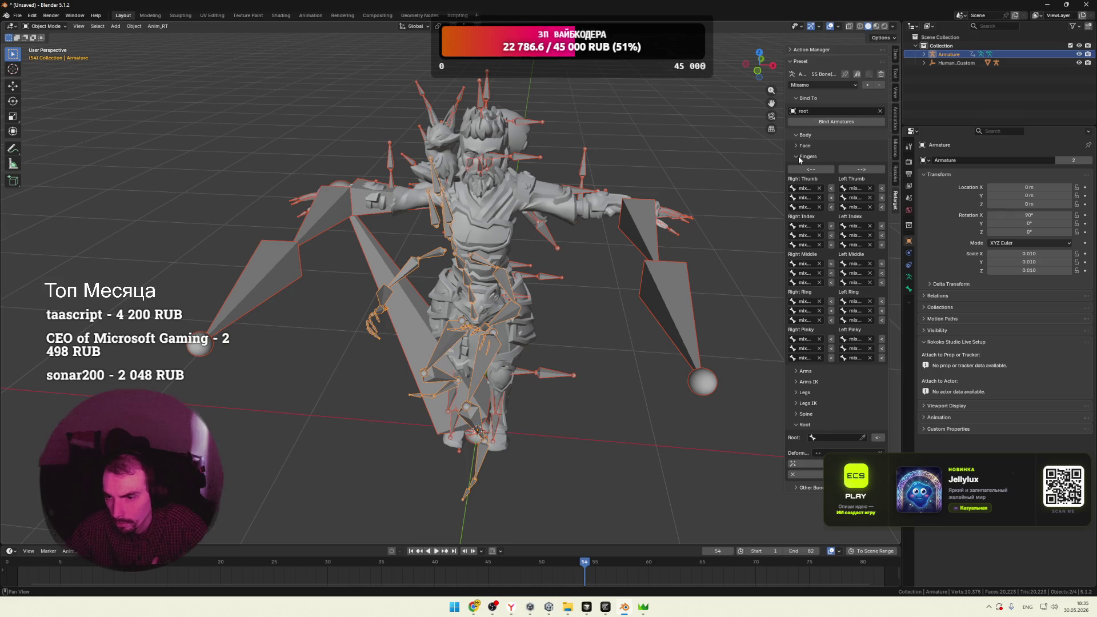
{"action": "left_click_drag", "start_coordinate": [786, 163], "coordinate": [618, 167]}
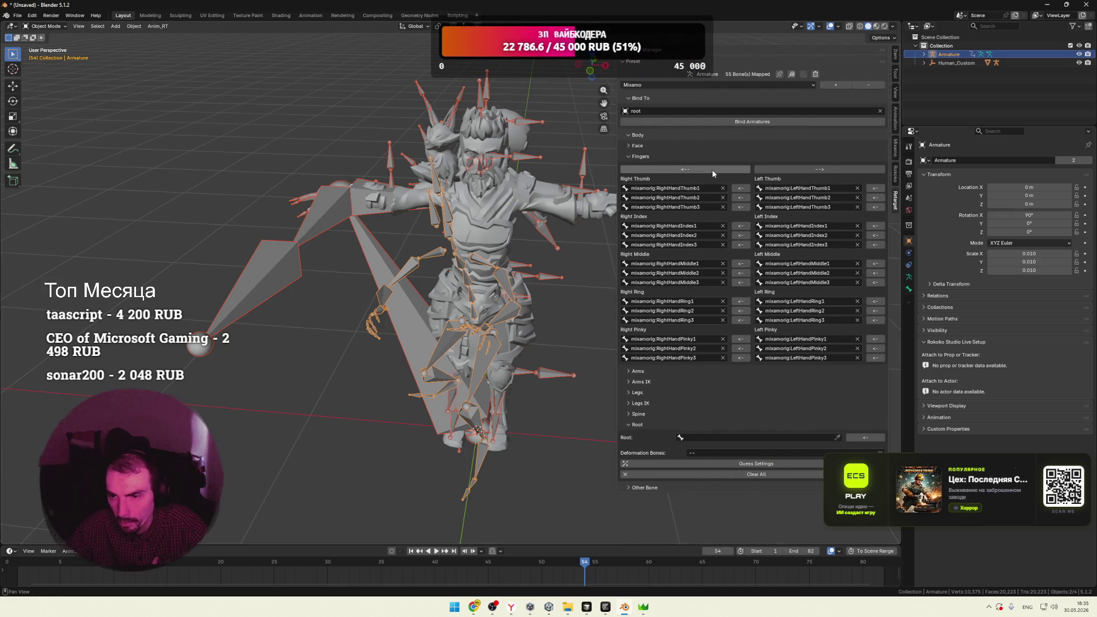
{"action": "left_click", "coordinate": [630, 158]}
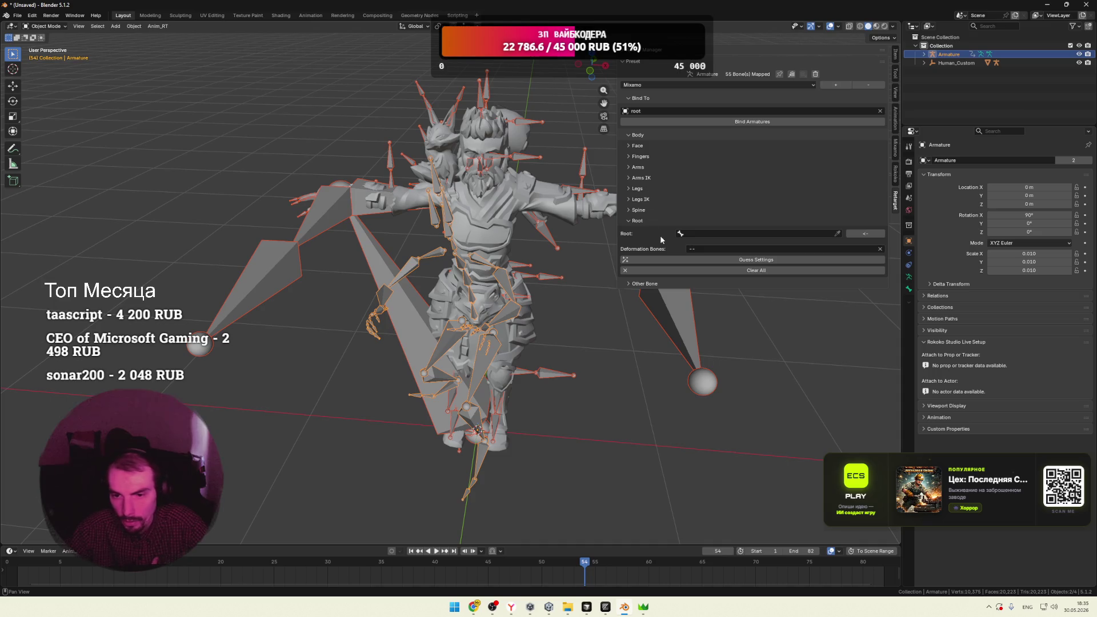
{"action": "left_click", "coordinate": [862, 235]}
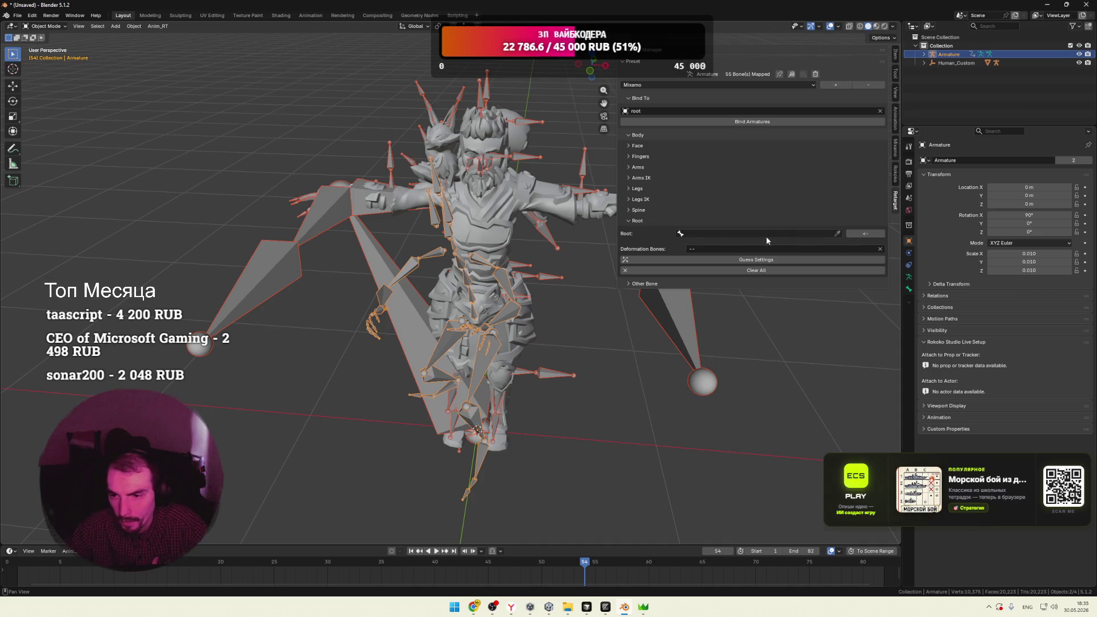
{"action": "left_click", "coordinate": [683, 234]}
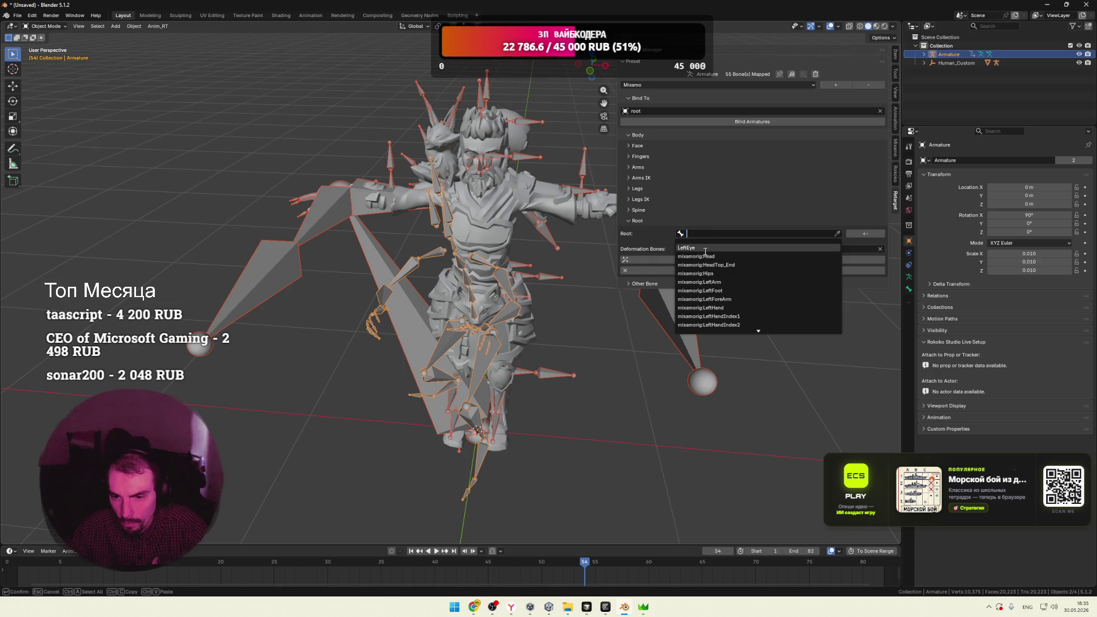
{"action": "scroll", "coordinate": [786, 280], "scroll_direction": "down", "scroll_amount": 12}
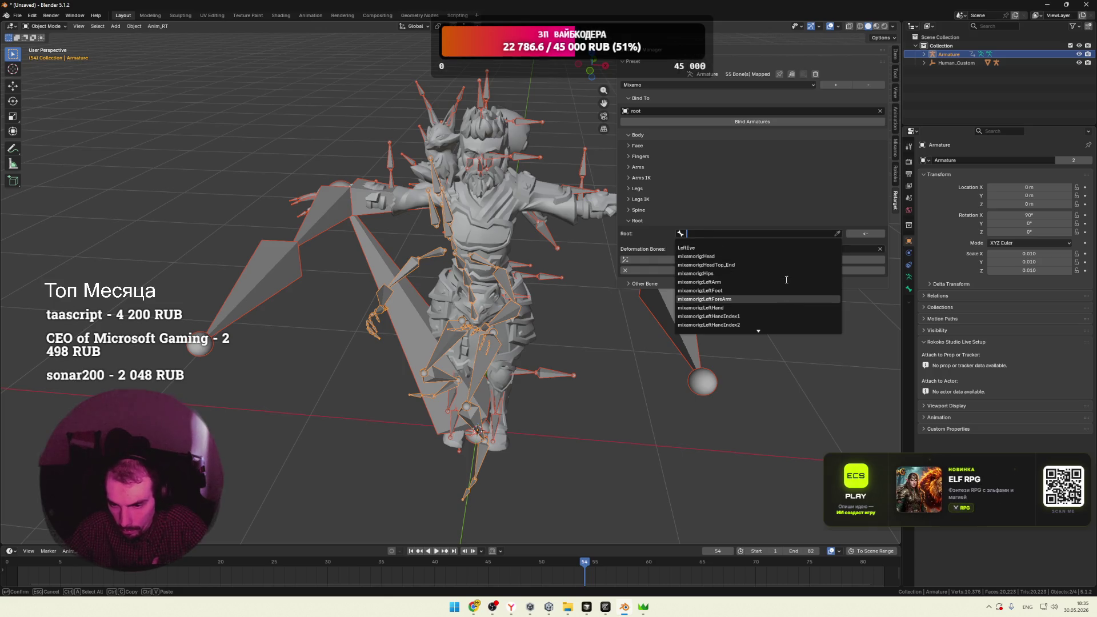
{"action": "scroll", "coordinate": [788, 281], "scroll_direction": "down", "scroll_amount": 12}
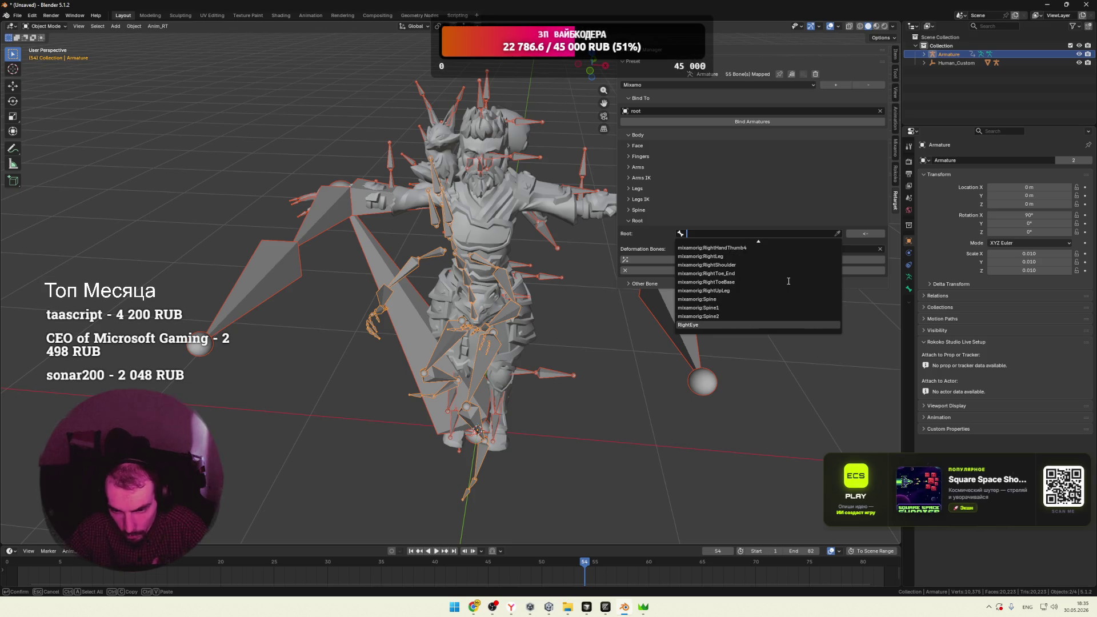
{"action": "scroll", "coordinate": [788, 281], "scroll_direction": "up", "scroll_amount": 18}
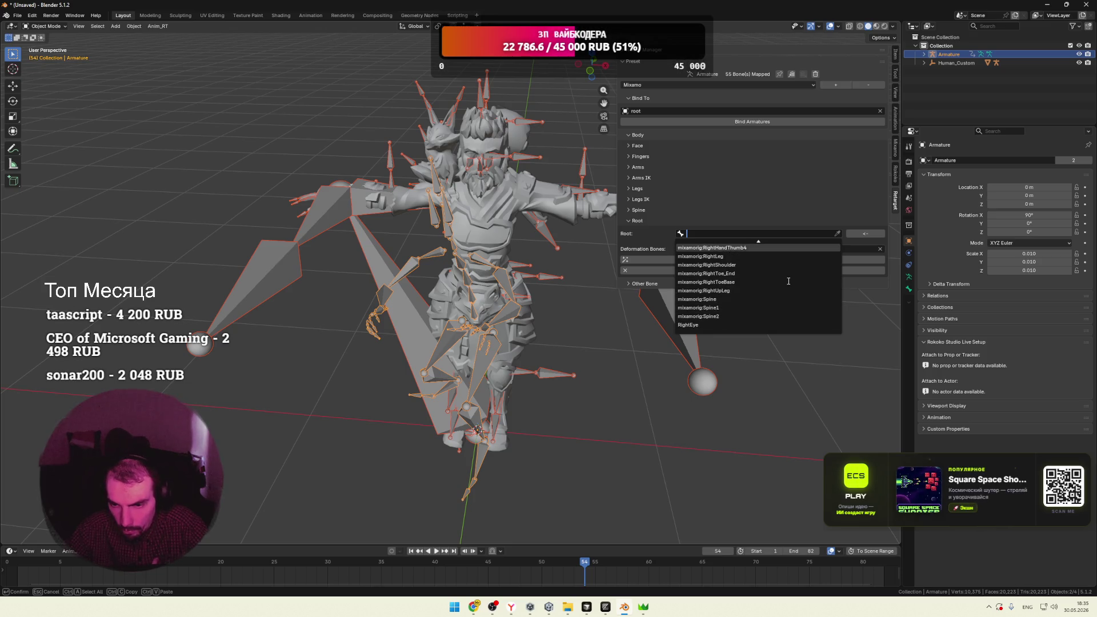
{"action": "scroll", "coordinate": [788, 282], "scroll_direction": "up", "scroll_amount": 11}
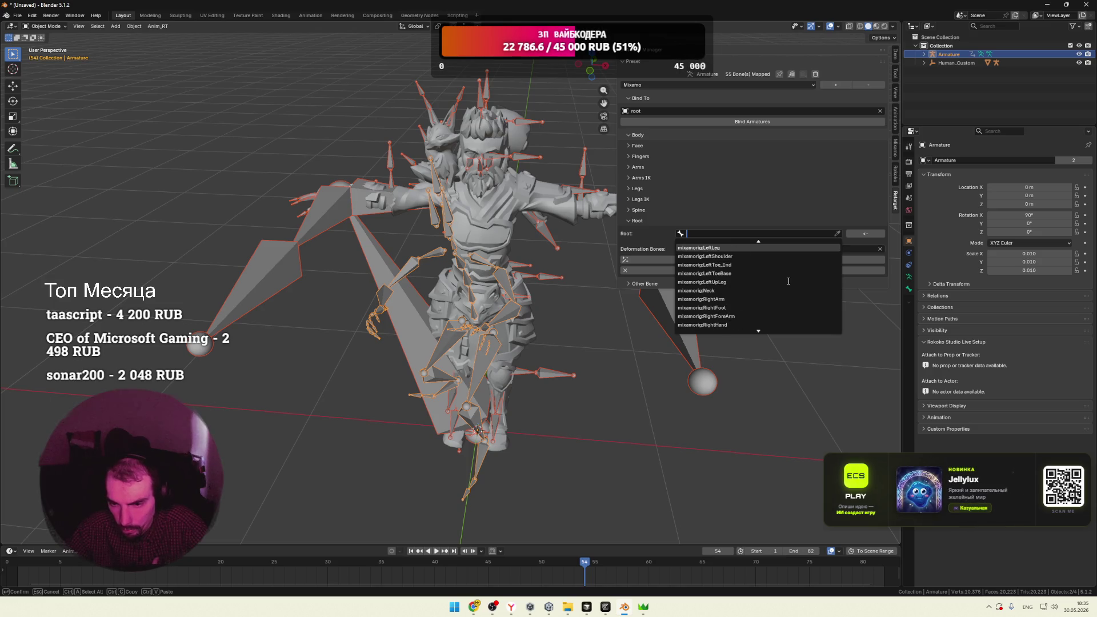
{"action": "scroll", "coordinate": [789, 281], "scroll_direction": "up", "scroll_amount": 6}
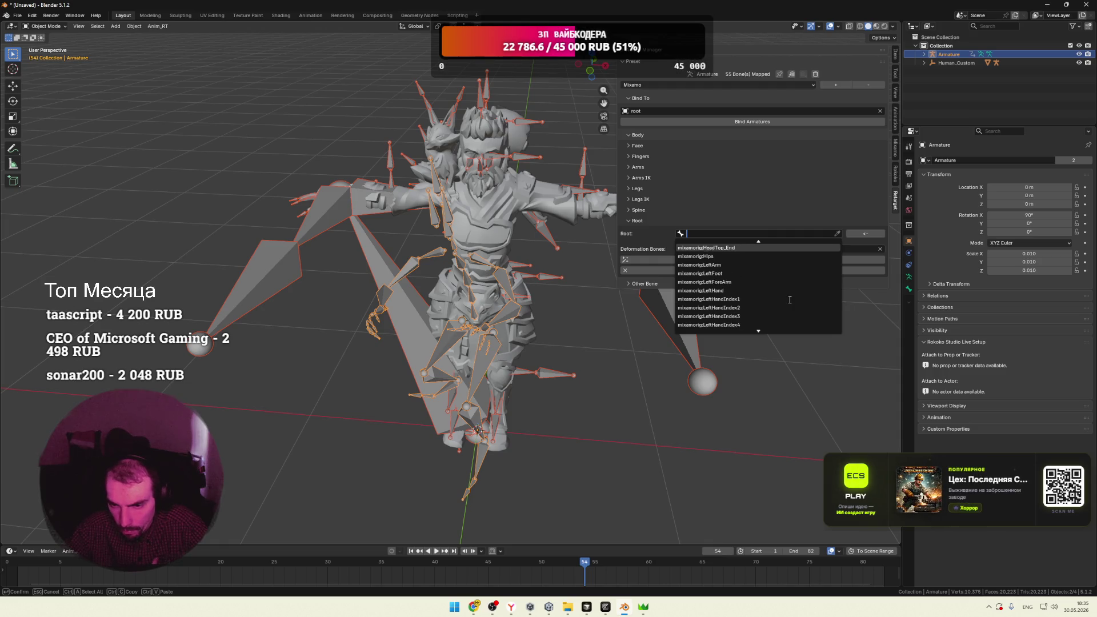
{"action": "left_click", "coordinate": [763, 257]}
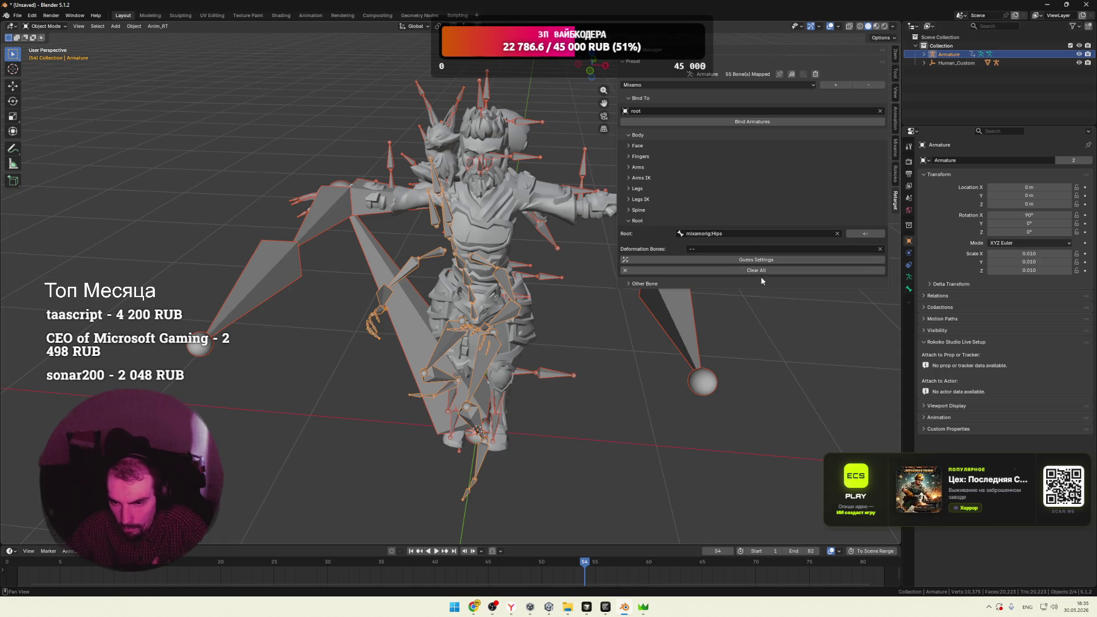
Leave Deformation Bones unchanged and bring up the Bind to Active Armature settings
{"action": "left_click", "coordinate": [758, 249]}
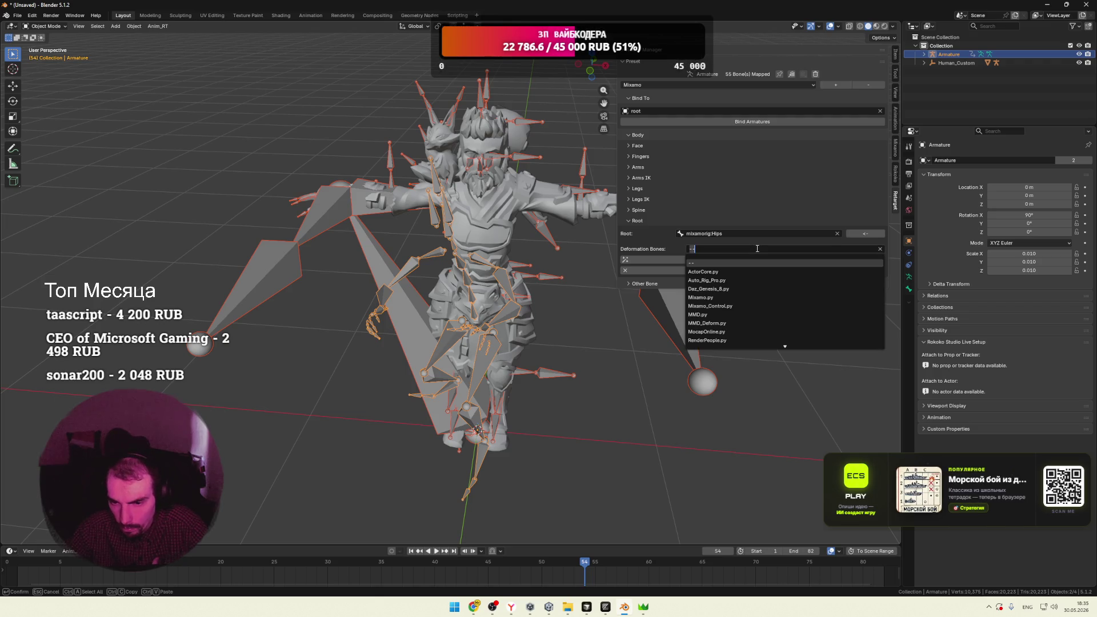
{"action": "left_click", "coordinate": [647, 259]}
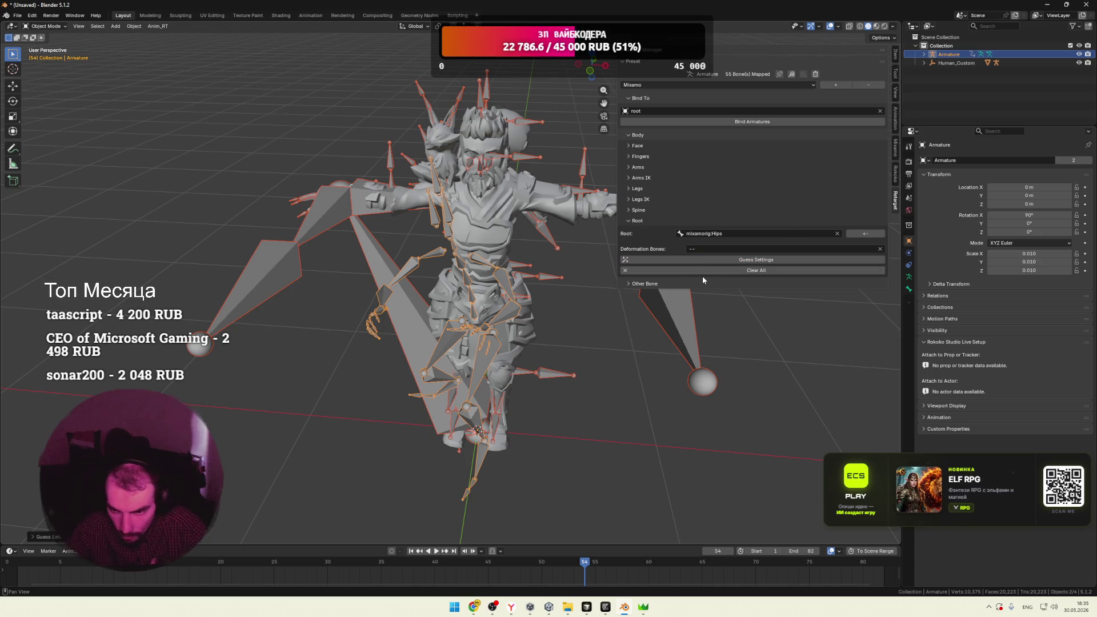
{"action": "left_click", "coordinate": [740, 121]}
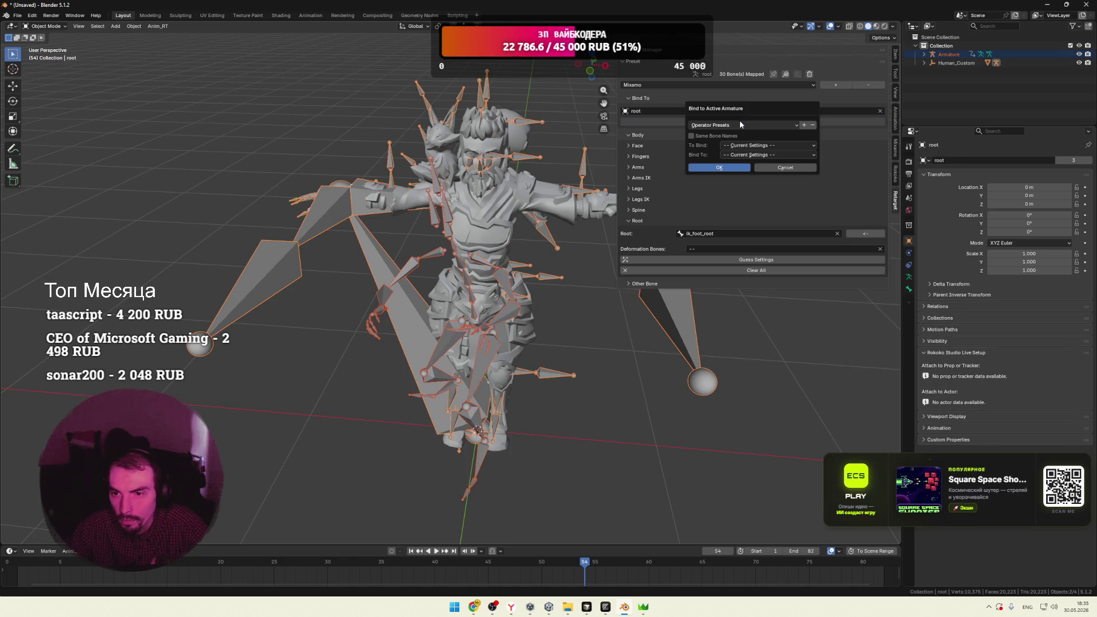
Bind with Mixamo presets for both To Bind and Bind To, then play the animation
{"action": "left_click", "coordinate": [745, 147]}
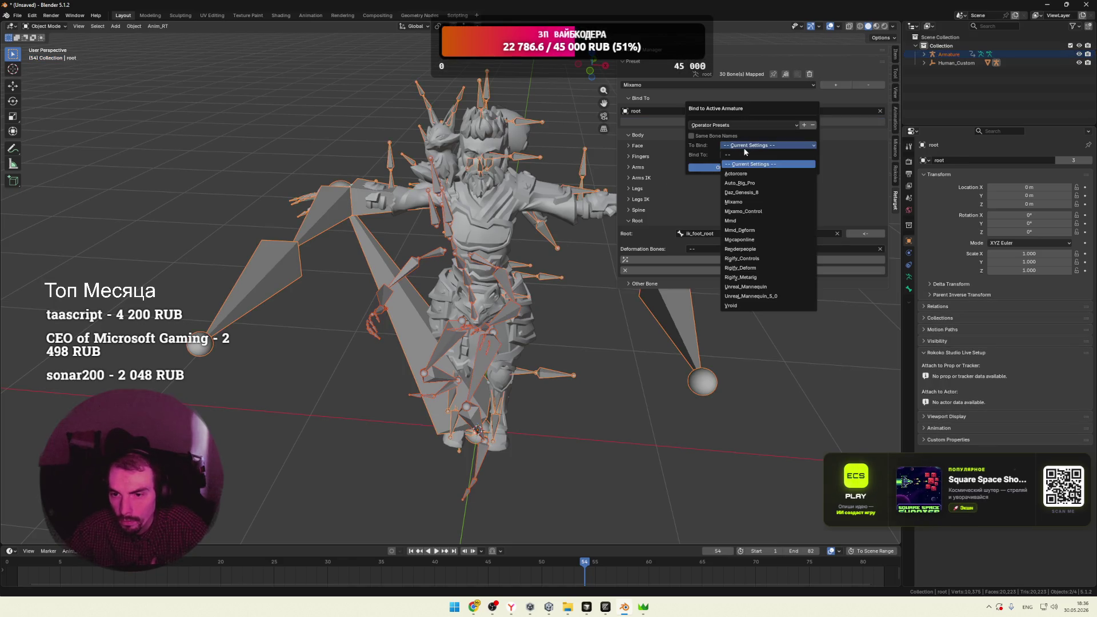
{"action": "left_click", "coordinate": [736, 202]}
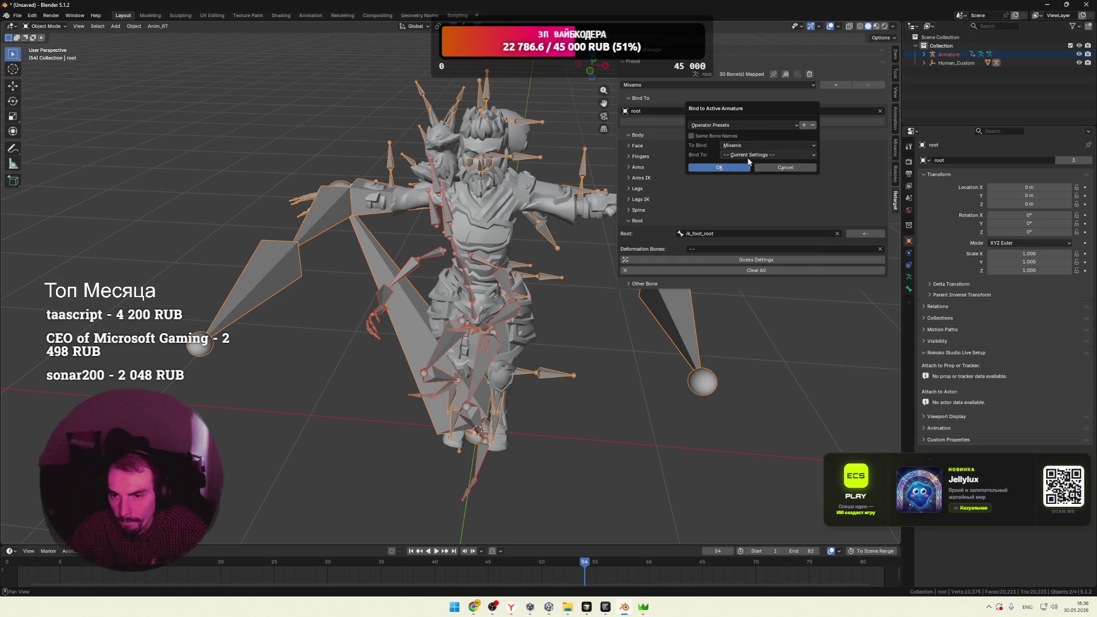
{"action": "left_click", "coordinate": [748, 155]}
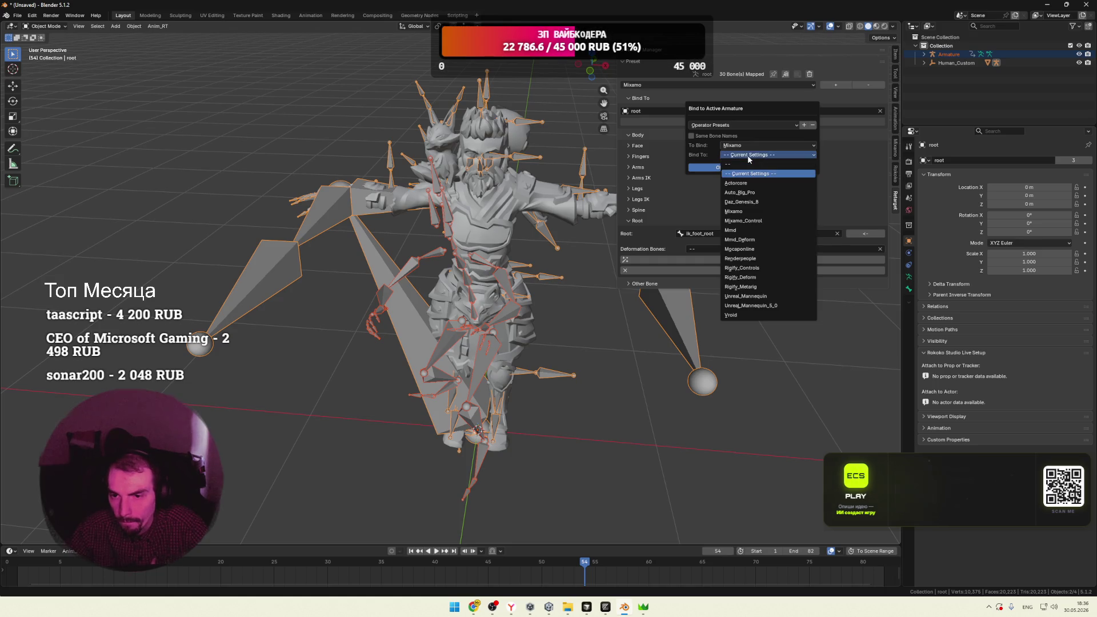
{"action": "left_click", "coordinate": [741, 212]}
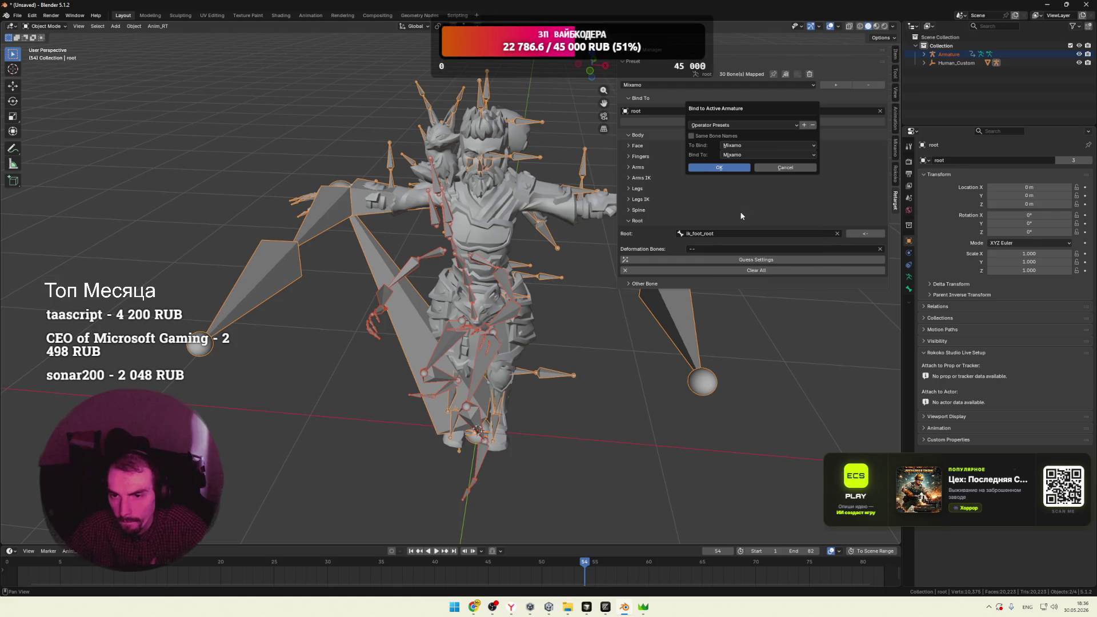
{"action": "left_click", "coordinate": [719, 168]}
{"action": "key", "text": "space"}
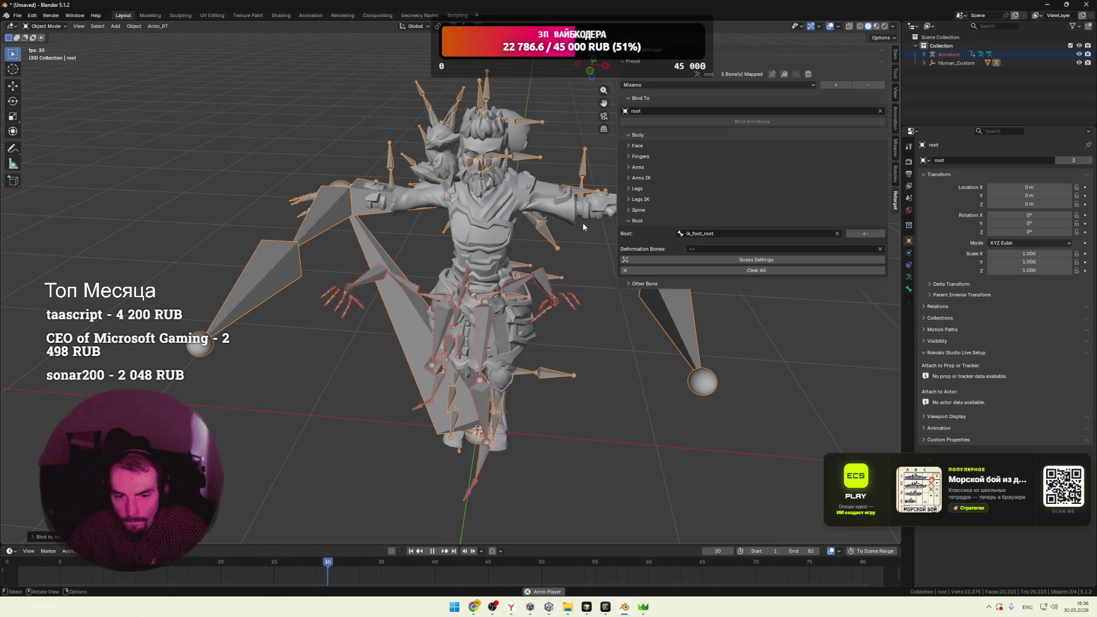
Review the animated rig's bone mappings, ending on the Other Bone list showing HeadTop_End and Neck1
{"action": "mouse_move", "coordinate": [586, 258]}
{"action": "middle_mouse_down"}
{"action": "mouse_move", "coordinate": [530, 222]}
{"action": "mouse_move", "coordinate": [575, 276]}
{"action": "middle_mouse_up"}
{"action": "left_click", "coordinate": [575, 277]}
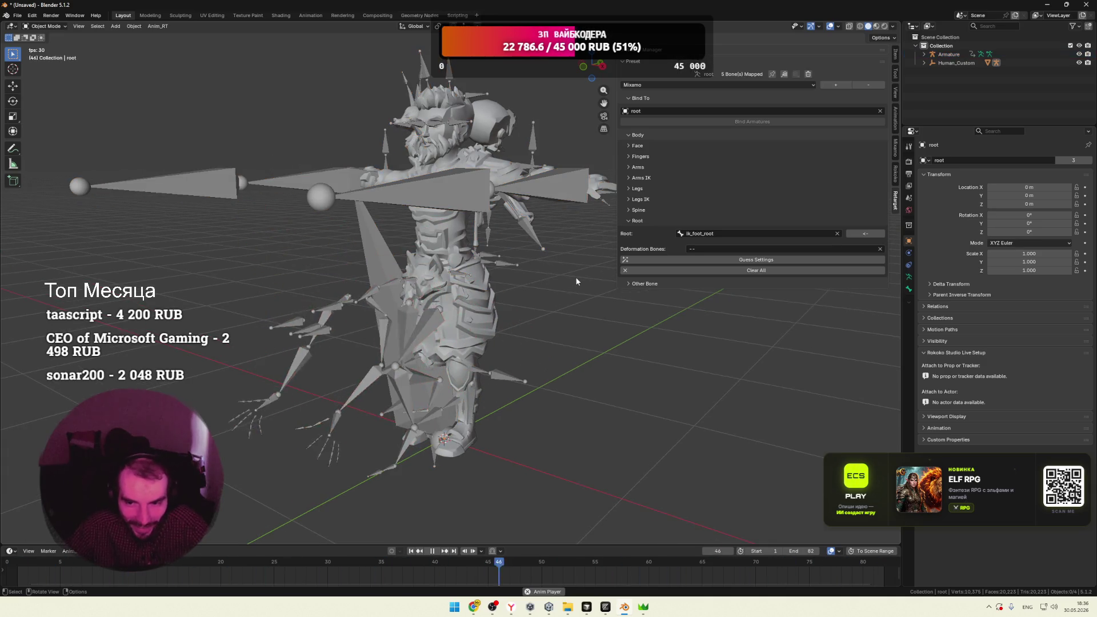
{"action": "left_click", "coordinate": [685, 233]}
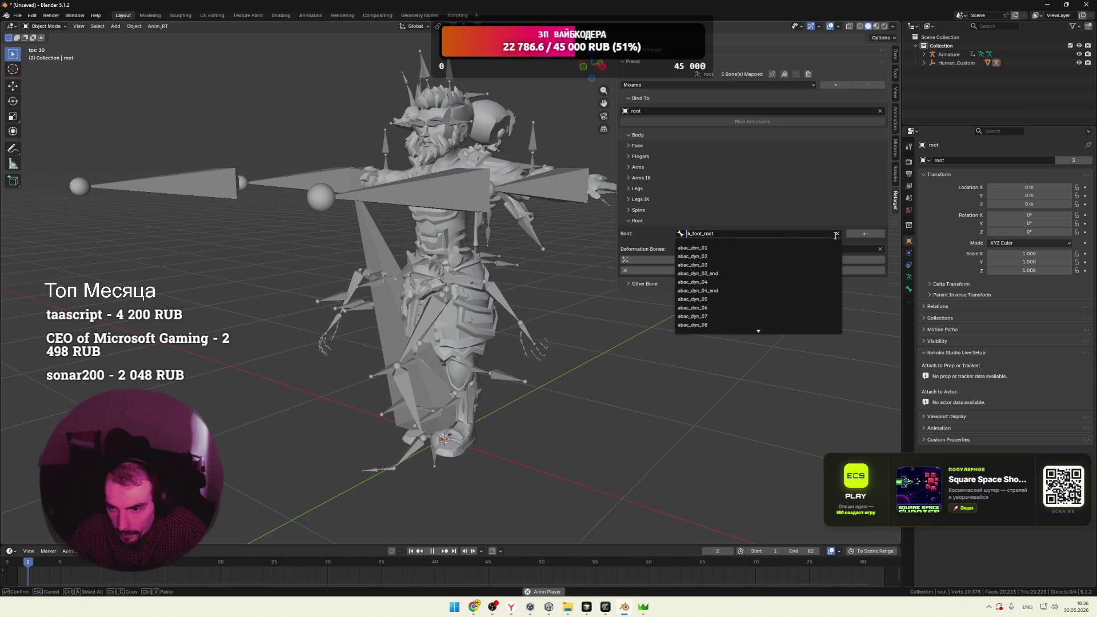
{"action": "left_click", "coordinate": [632, 147]}
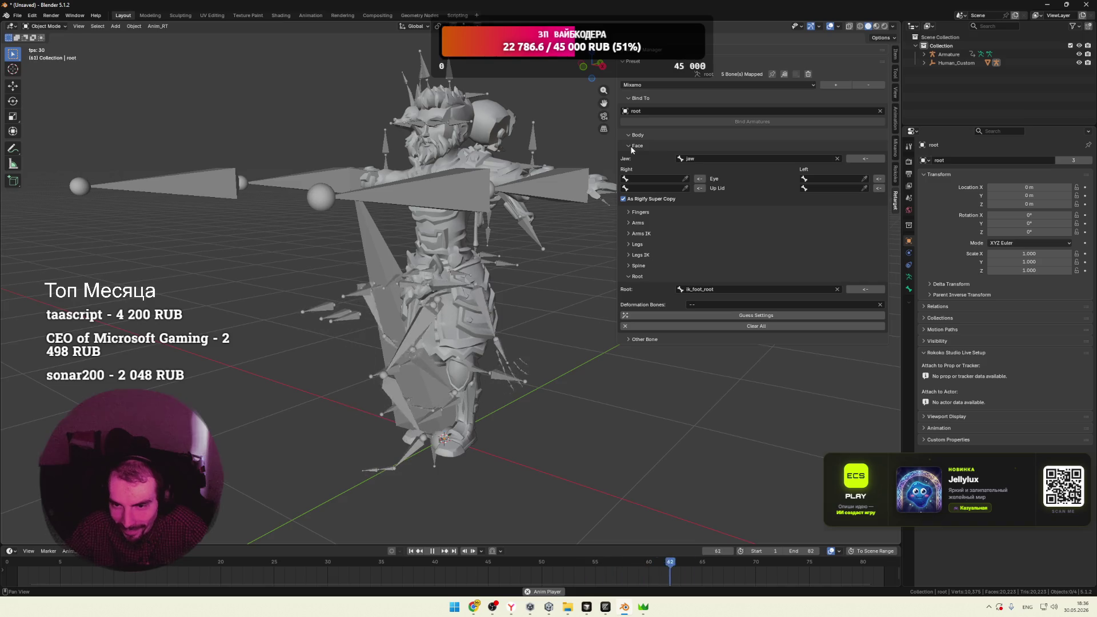
{"action": "left_click", "coordinate": [632, 146]}
{"action": "left_click", "coordinate": [628, 135]}
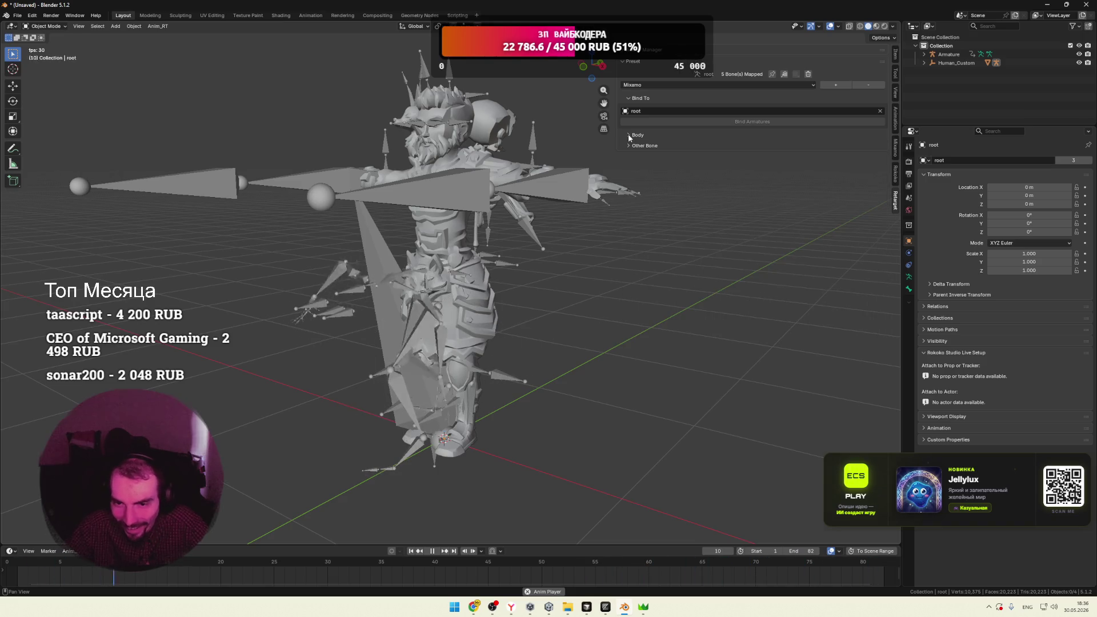
{"action": "left_click", "coordinate": [673, 112]}
{"action": "left_click", "coordinate": [671, 100]}
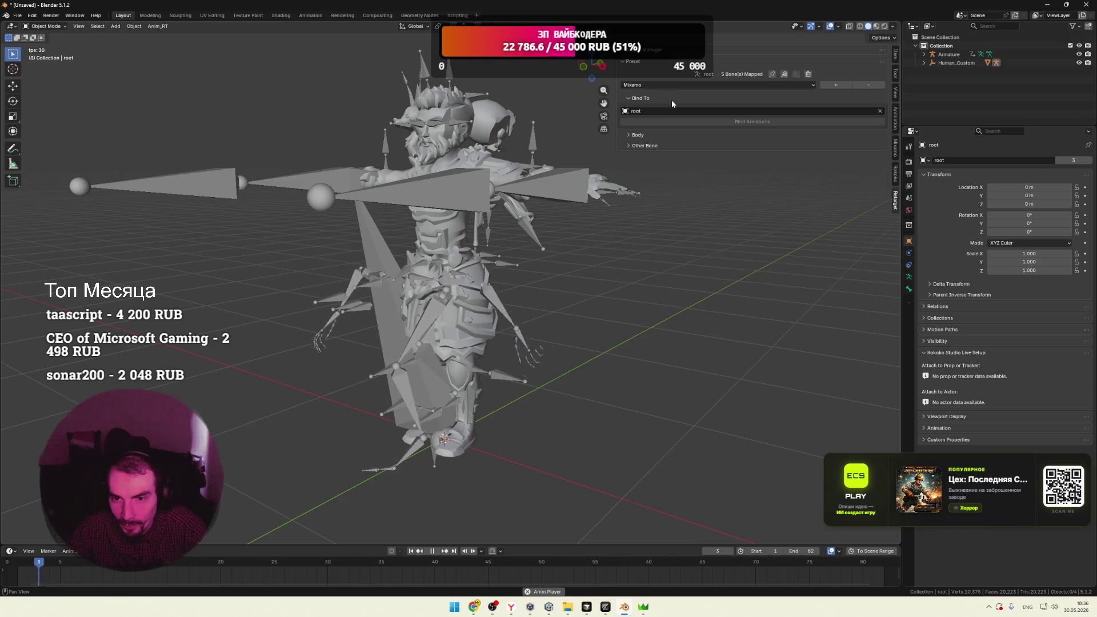
{"action": "left_click", "coordinate": [632, 99]}
{"action": "left_click", "coordinate": [629, 120]}
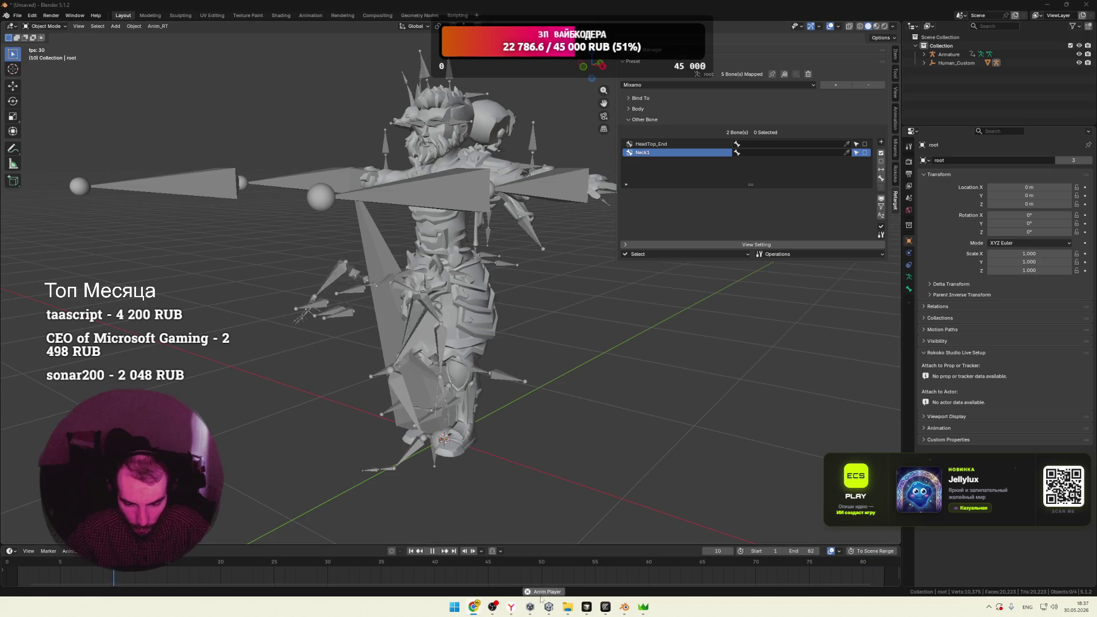
Bring Chrome forward, close the Retarget page's video lightbox, and switch to the Mixamo animations tab
{"action": "mouse_move", "coordinate": [473, 607]}
{"action": "left_click", "coordinate": [557, 563]}
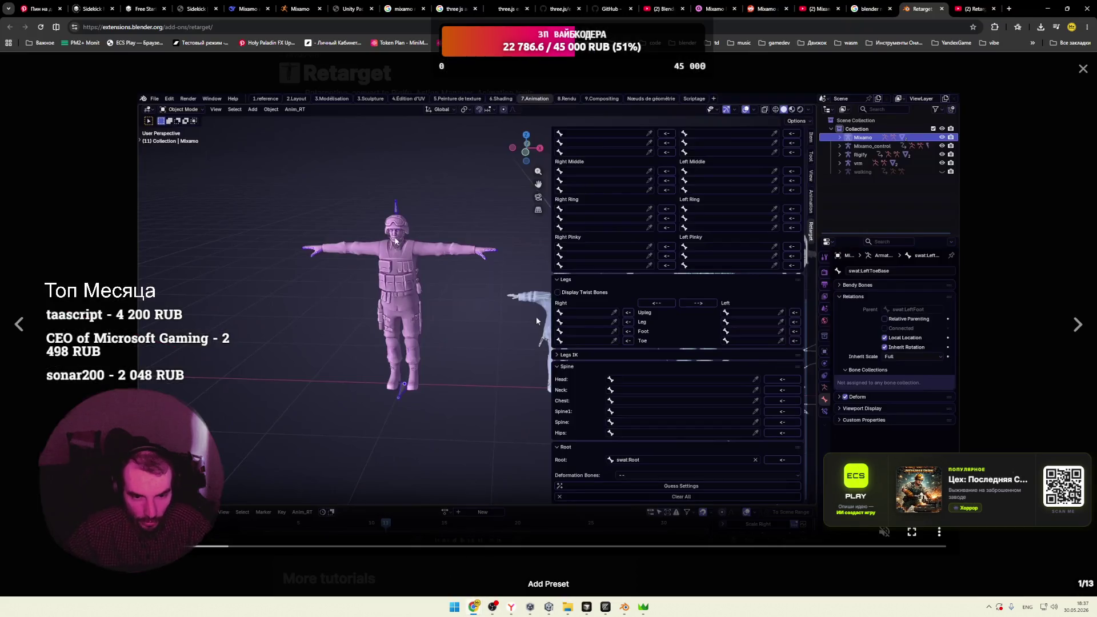
{"action": "left_click", "coordinate": [740, 71]}
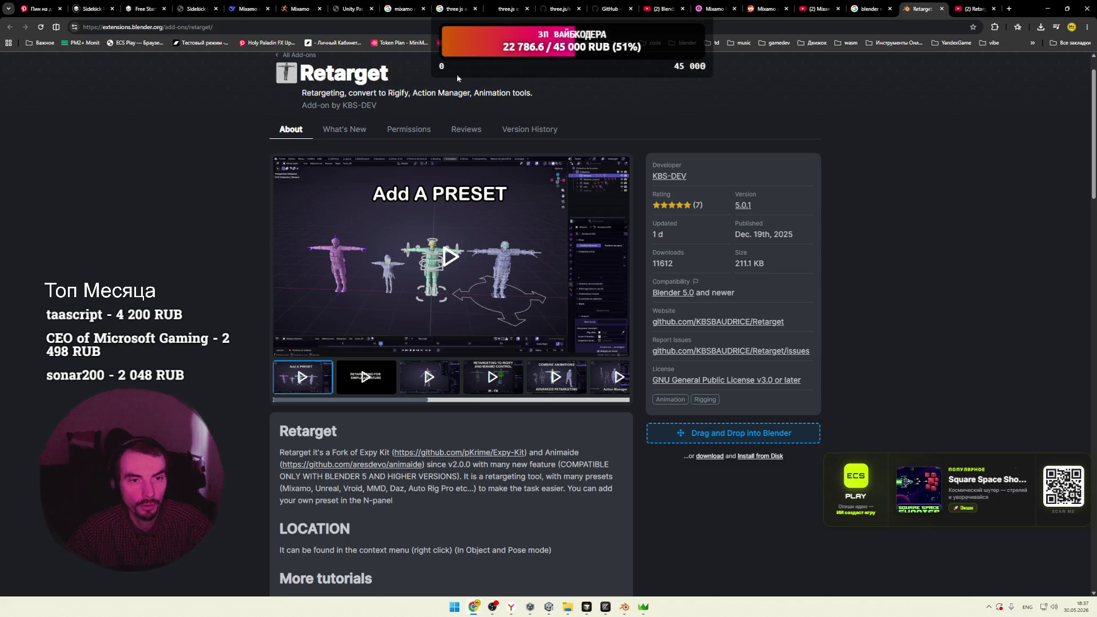
{"action": "left_click", "coordinate": [300, 8]}
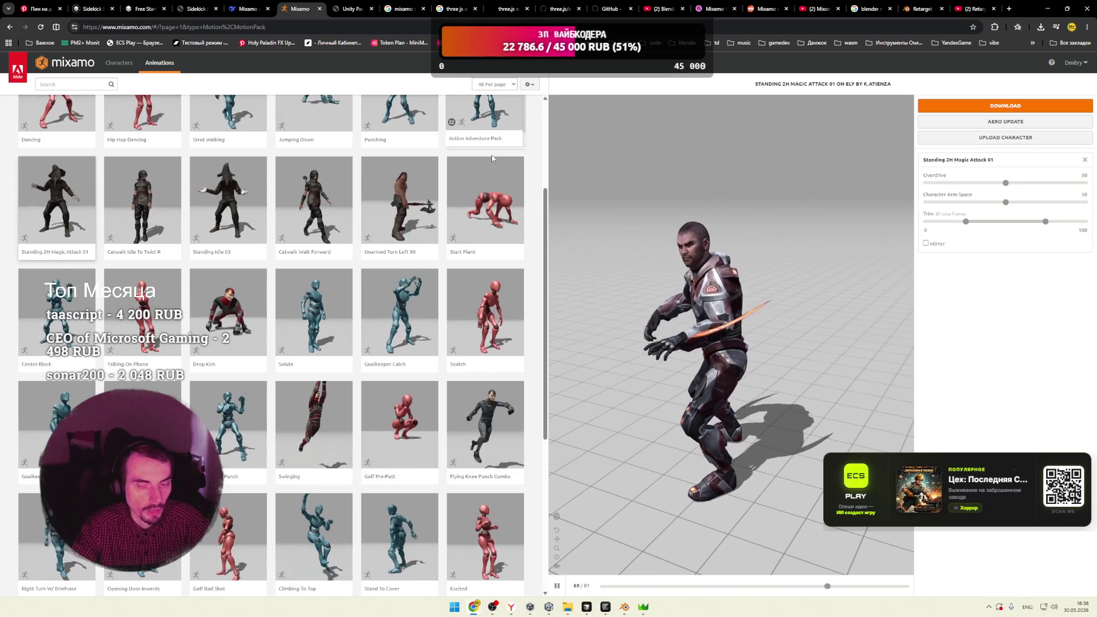
In a new tab, open Twitch's Software and Game Development category
{"action": "left_click", "coordinate": [1020, 10]}
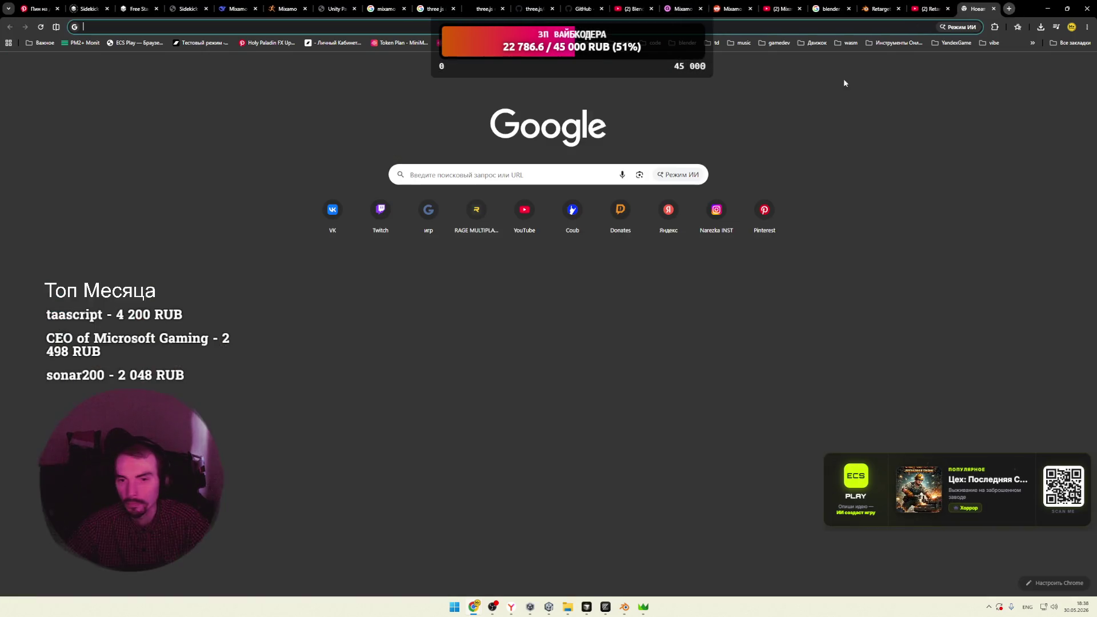
{"action": "left_click", "coordinate": [428, 209]}
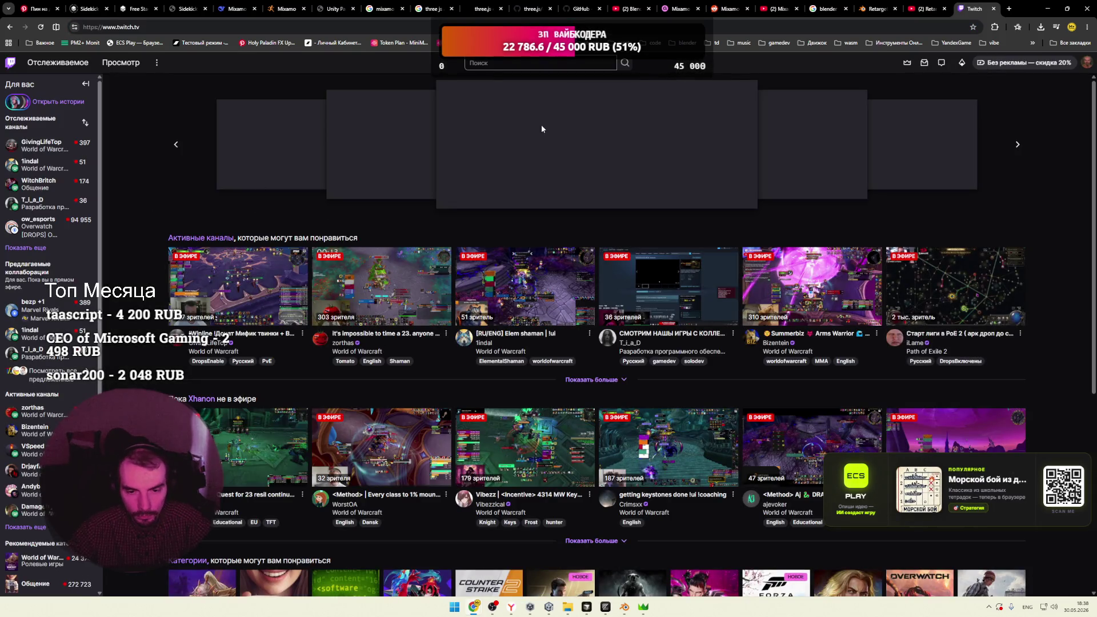
{"action": "left_click", "coordinate": [551, 65]}
{"action": "left_click", "coordinate": [528, 101]}
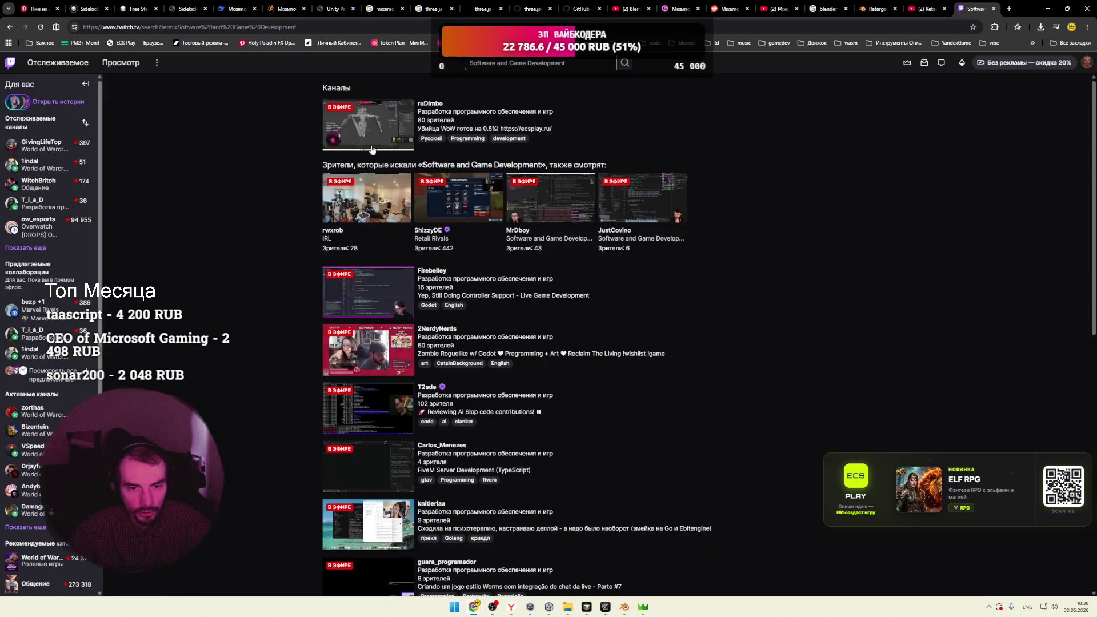
{"action": "left_click", "coordinate": [457, 112]}
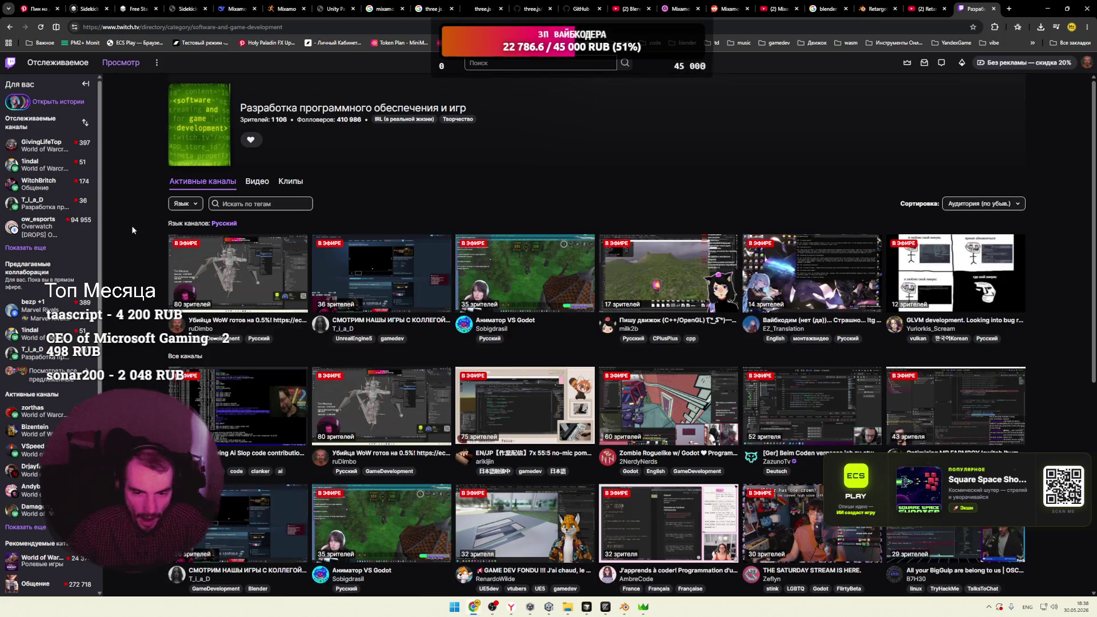
Filter the category to Русский streams and open one live stream in a new tab
{"action": "scroll", "coordinate": [131, 225], "scroll_direction": "down", "scroll_amount": 2}
{"action": "left_click", "coordinate": [186, 118]}
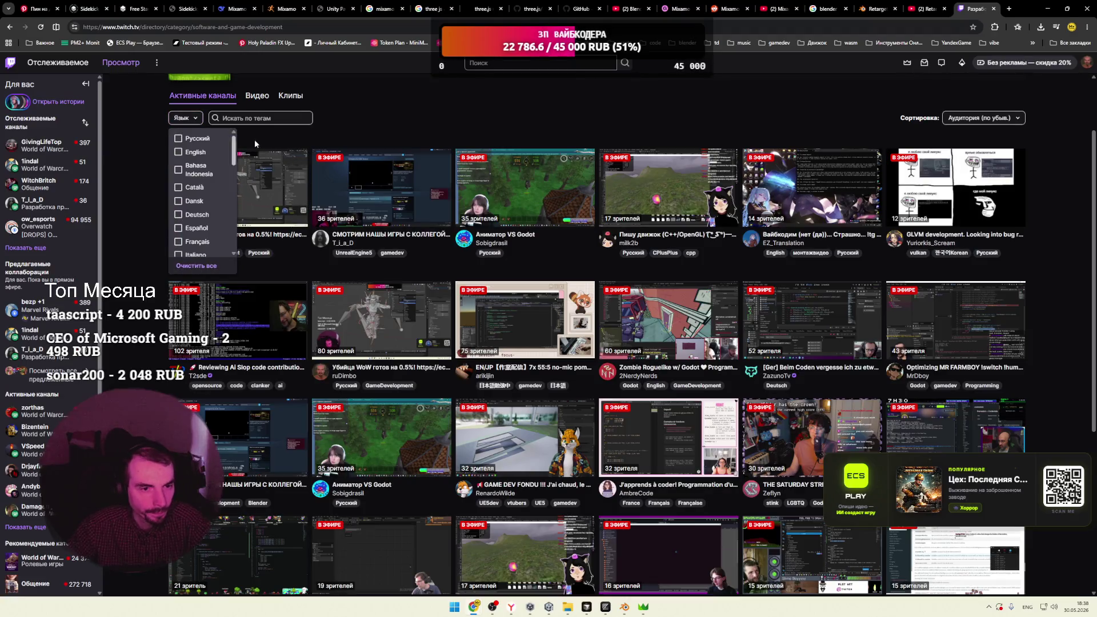
{"action": "left_click", "coordinate": [188, 138]}
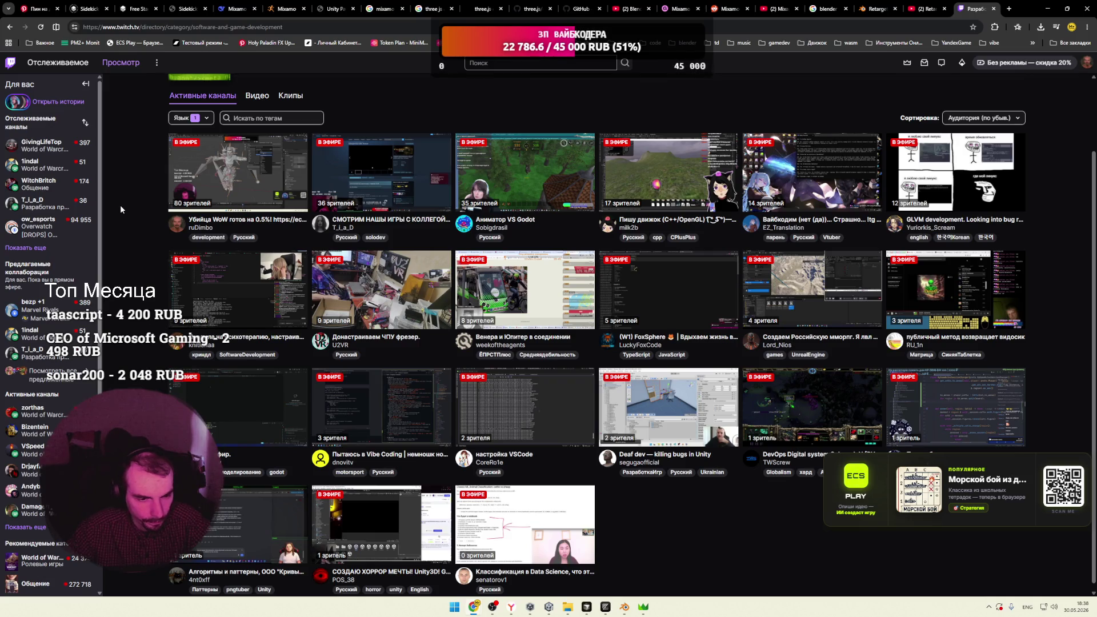
{"action": "right_click", "coordinate": [252, 284]}
{"action": "left_click", "coordinate": [281, 307]}
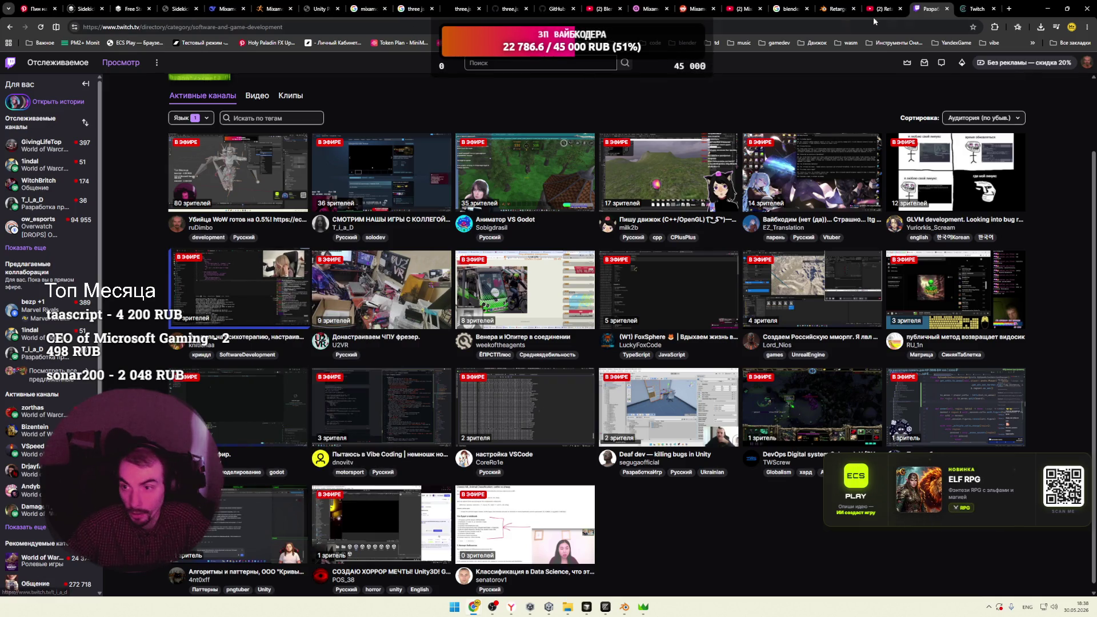
{"action": "key", "text": "ctrl+Tab"}
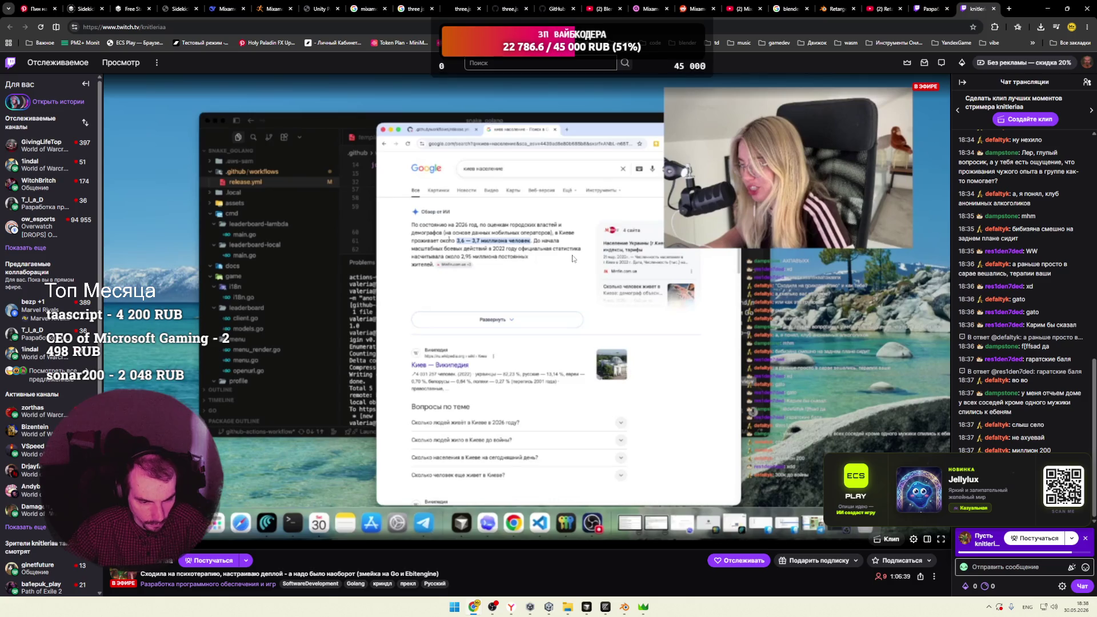
Close the current stream and open the Lord_Nios MMORPG development stream from a background tab
{"action": "scroll", "coordinate": [491, 266], "scroll_direction": "down", "scroll_amount": 3}
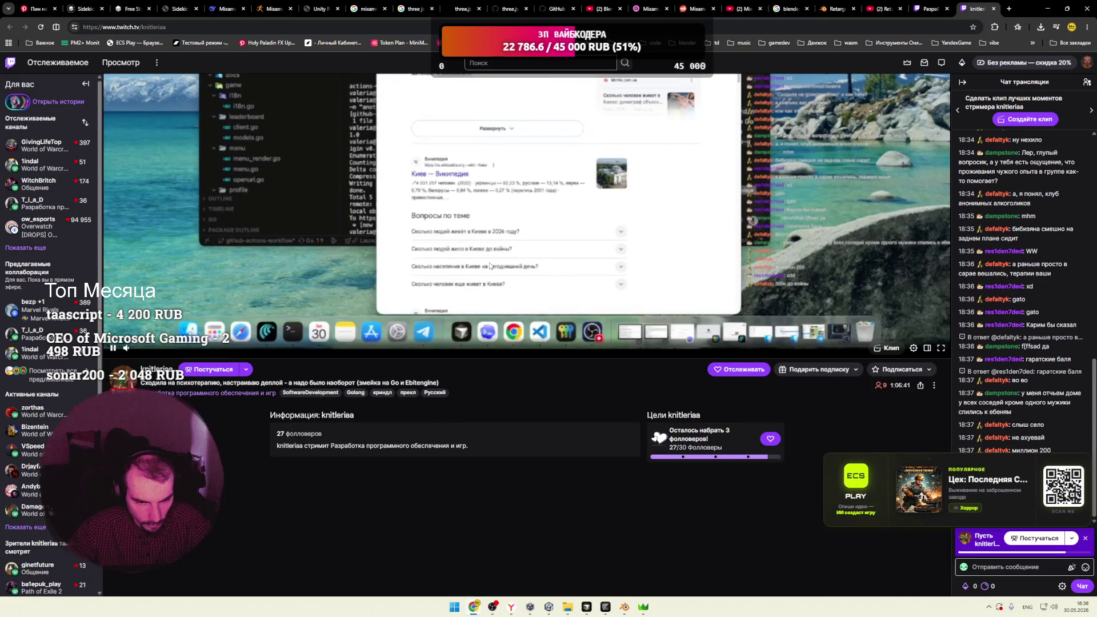
{"action": "scroll", "coordinate": [491, 266], "scroll_direction": "down", "scroll_amount": 2}
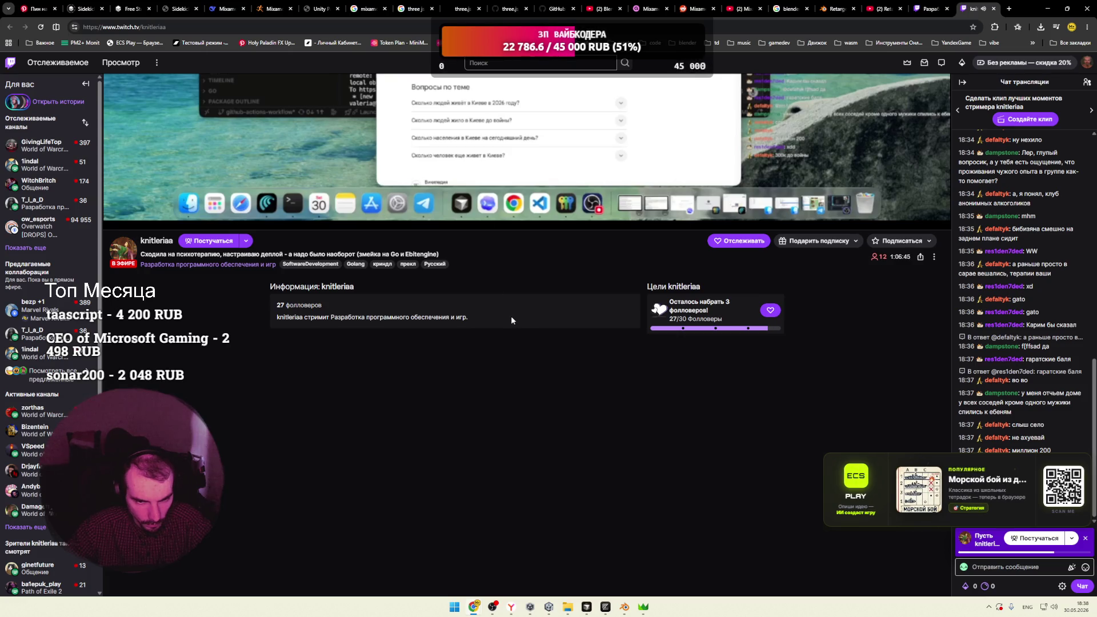
{"action": "scroll", "coordinate": [511, 317], "scroll_direction": "up", "scroll_amount": 5}
{"action": "key", "text": "ctrl+w"}
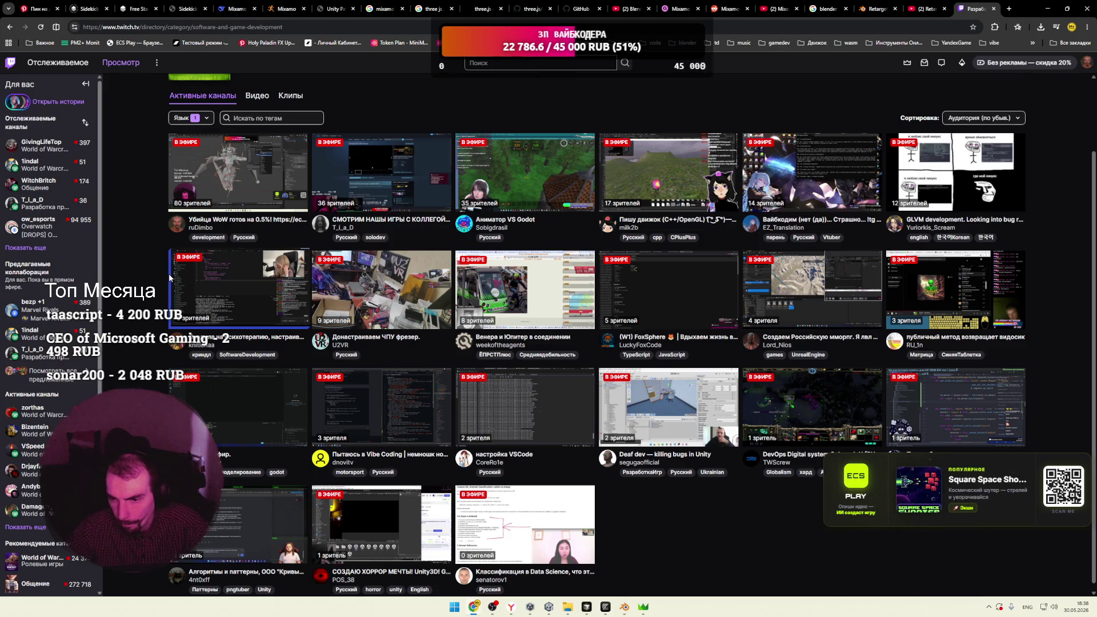
{"action": "middle_click", "coordinate": [811, 288]}
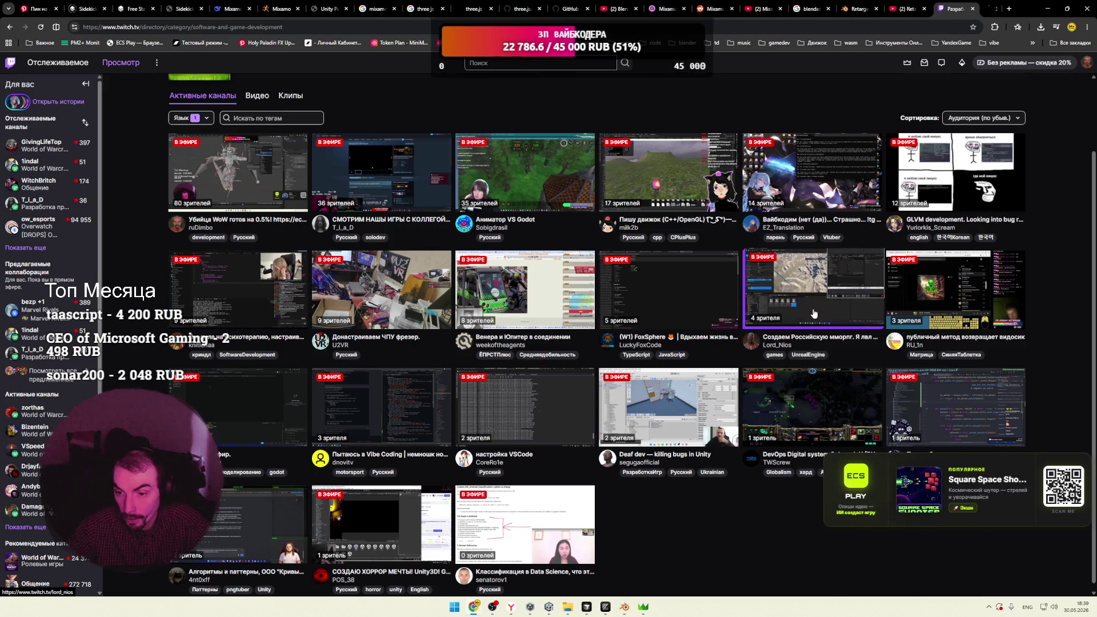
{"action": "left_click", "coordinate": [975, 9]}
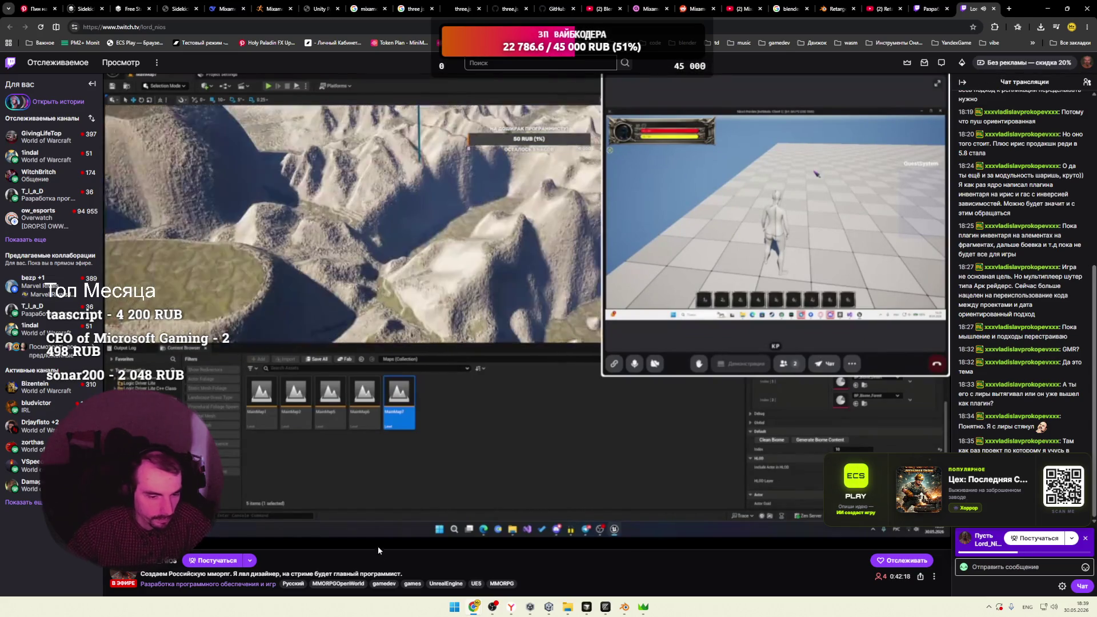
{"action": "scroll", "coordinate": [512, 455], "scroll_direction": "down", "scroll_amount": 6}
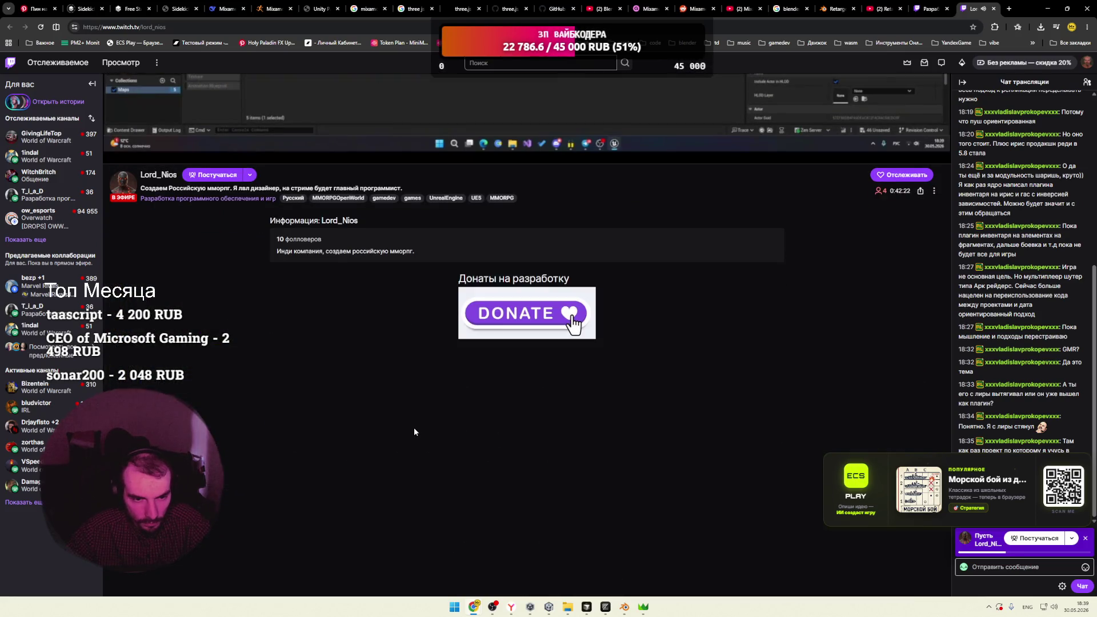
{"action": "scroll", "coordinate": [414, 432], "scroll_direction": "up", "scroll_amount": 3}
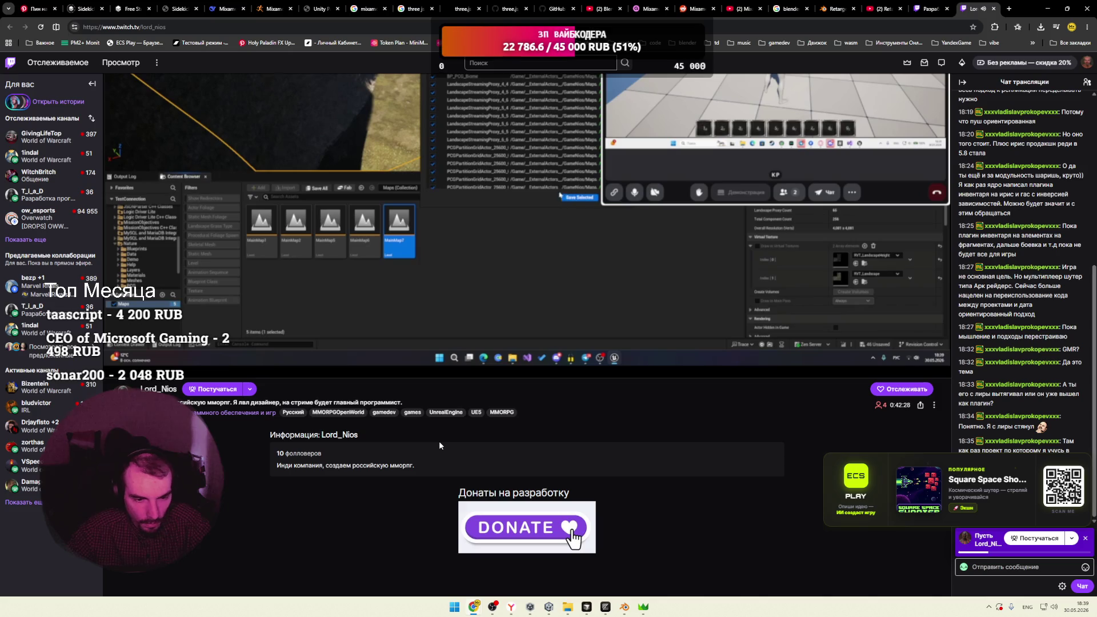
{"action": "left_click_drag", "start_coordinate": [297, 403], "coordinate": [328, 402]}
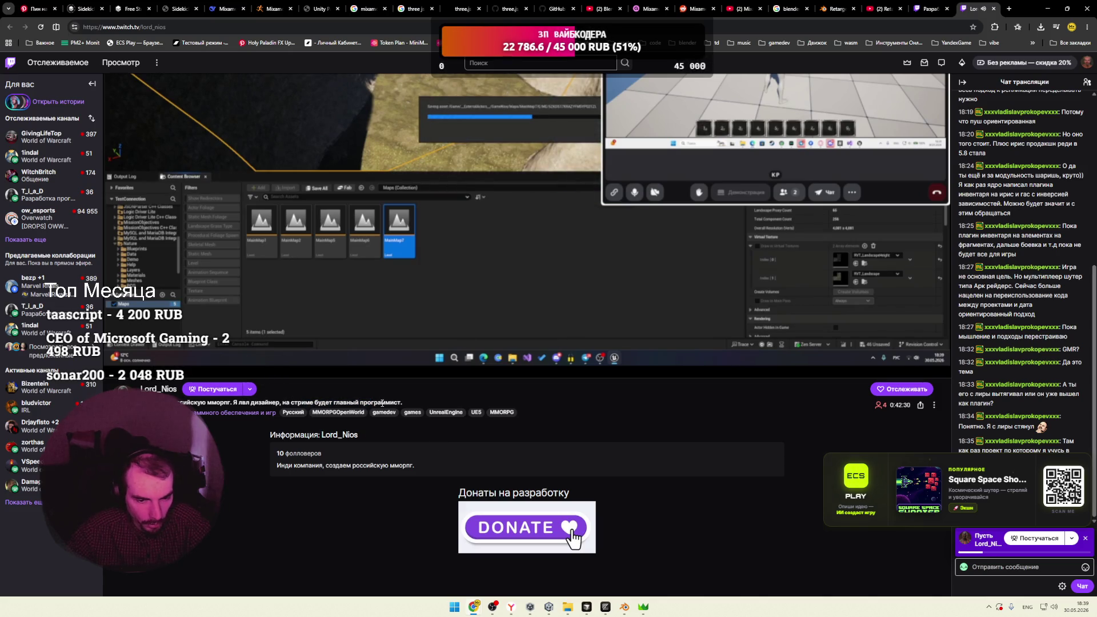
{"action": "scroll", "coordinate": [362, 409], "scroll_direction": "up", "scroll_amount": 3}
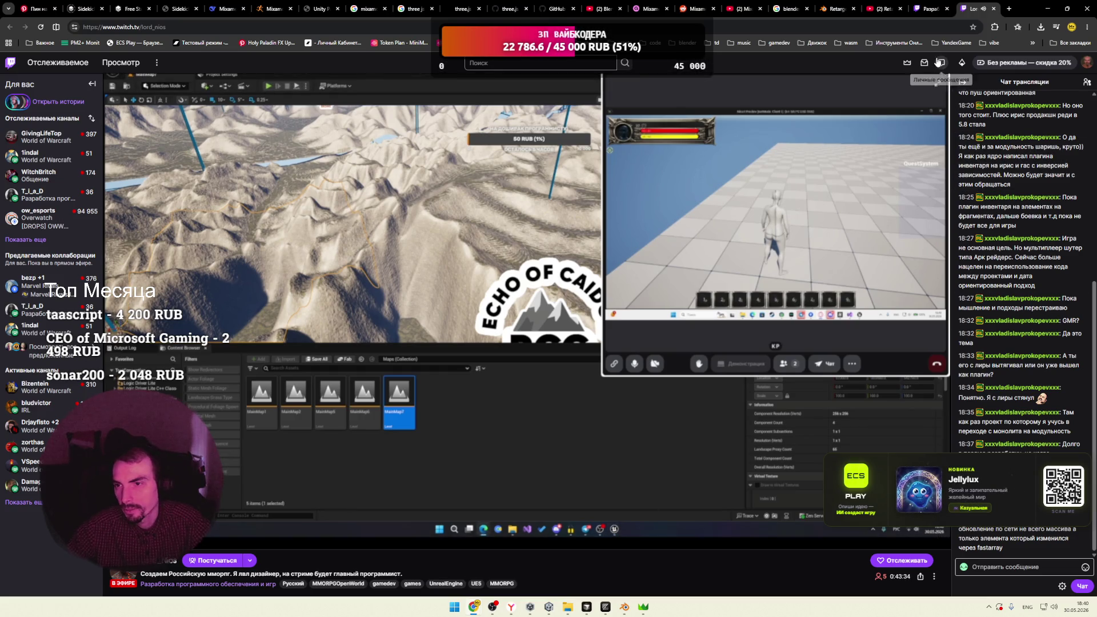
{"action": "left_click", "coordinate": [929, 8]}
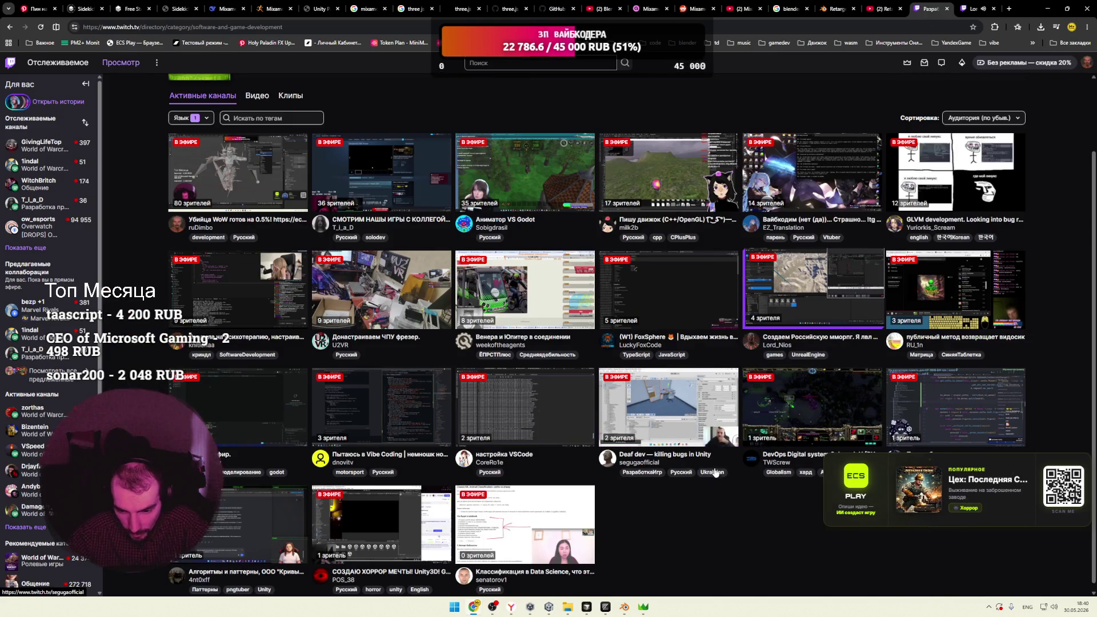
Close the MMORPG tab, try a Data Science stream, then open the followed ow_esports channel
{"action": "left_click", "coordinate": [995, 8]}
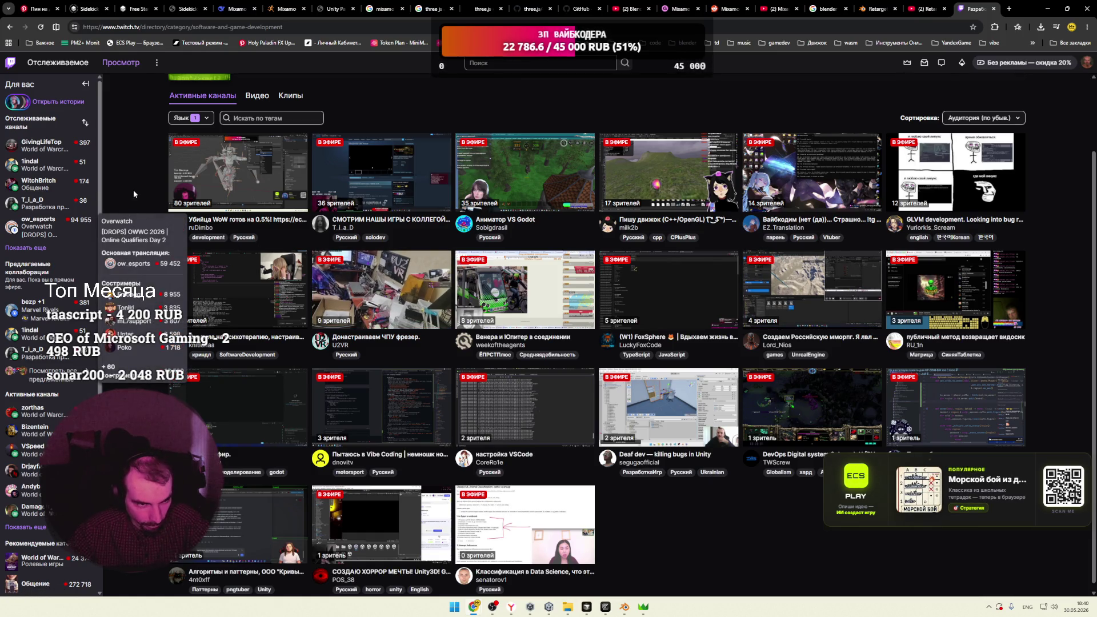
{"action": "scroll", "coordinate": [143, 222], "scroll_direction": "down", "scroll_amount": 1}
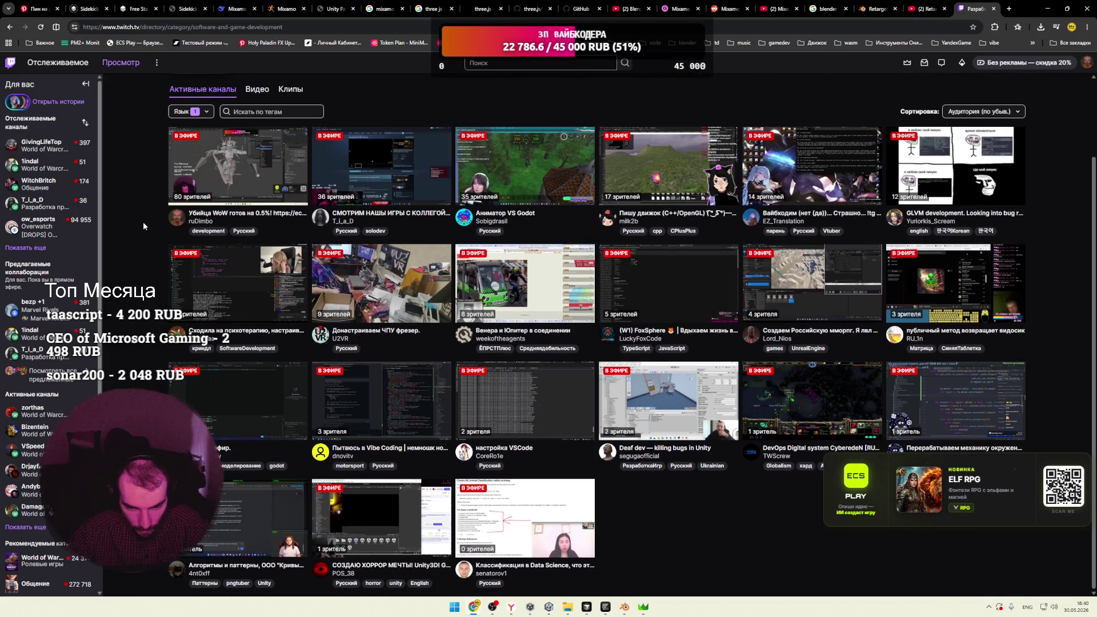
{"action": "left_click", "coordinate": [561, 554]}
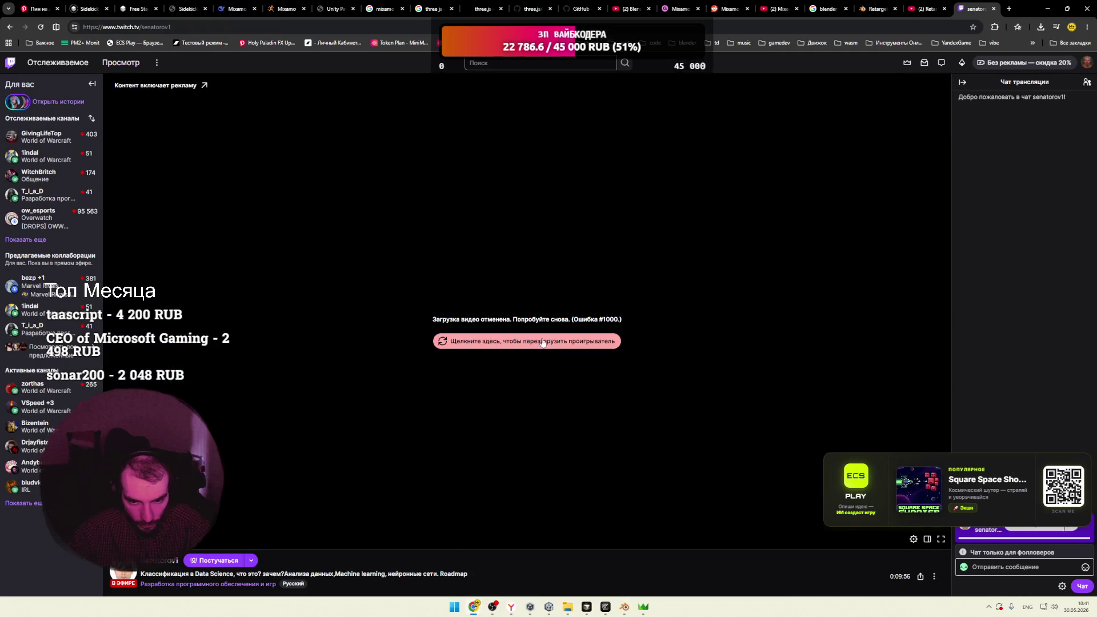
{"action": "left_click", "coordinate": [502, 342]}
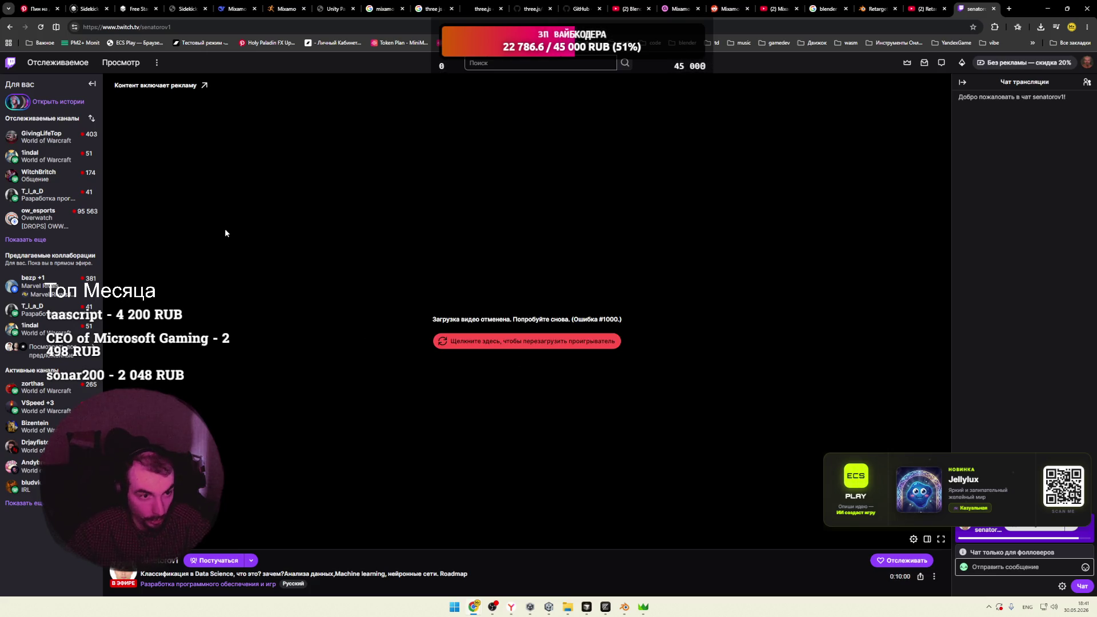
{"action": "left_click", "coordinate": [121, 62]}
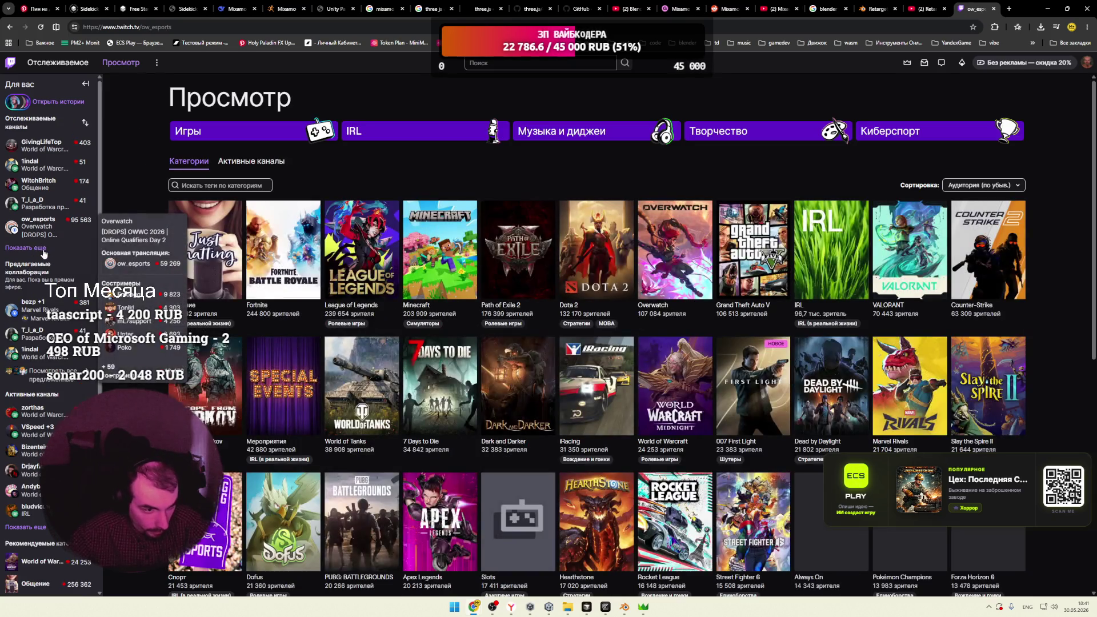
{"action": "left_click", "coordinate": [75, 232]}
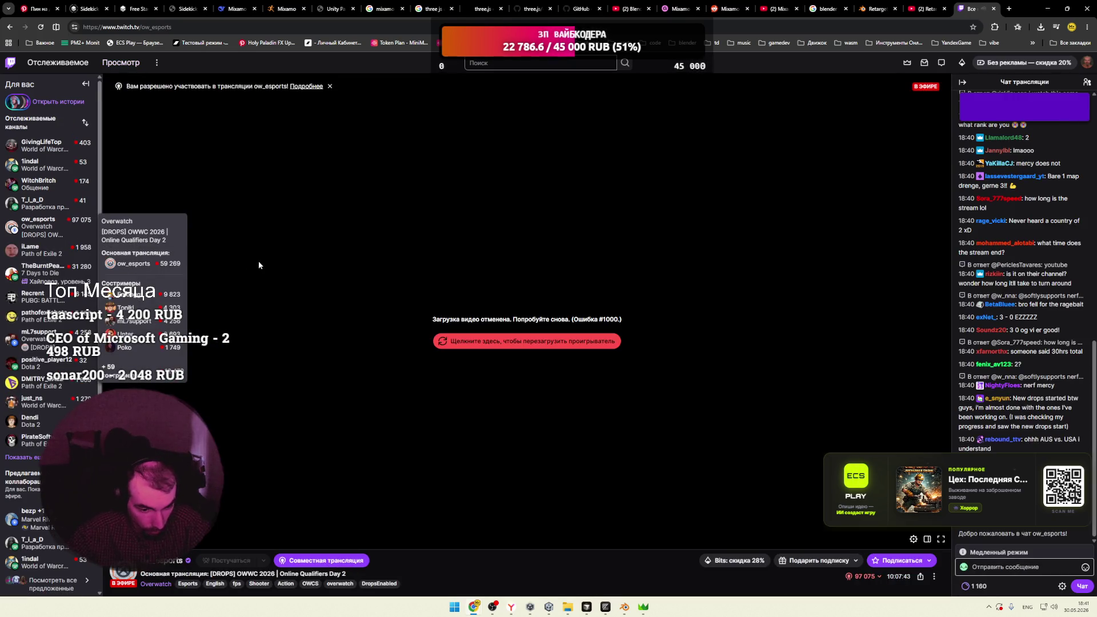
{"action": "scroll", "coordinate": [64, 294], "scroll_direction": "down", "scroll_amount": 3}
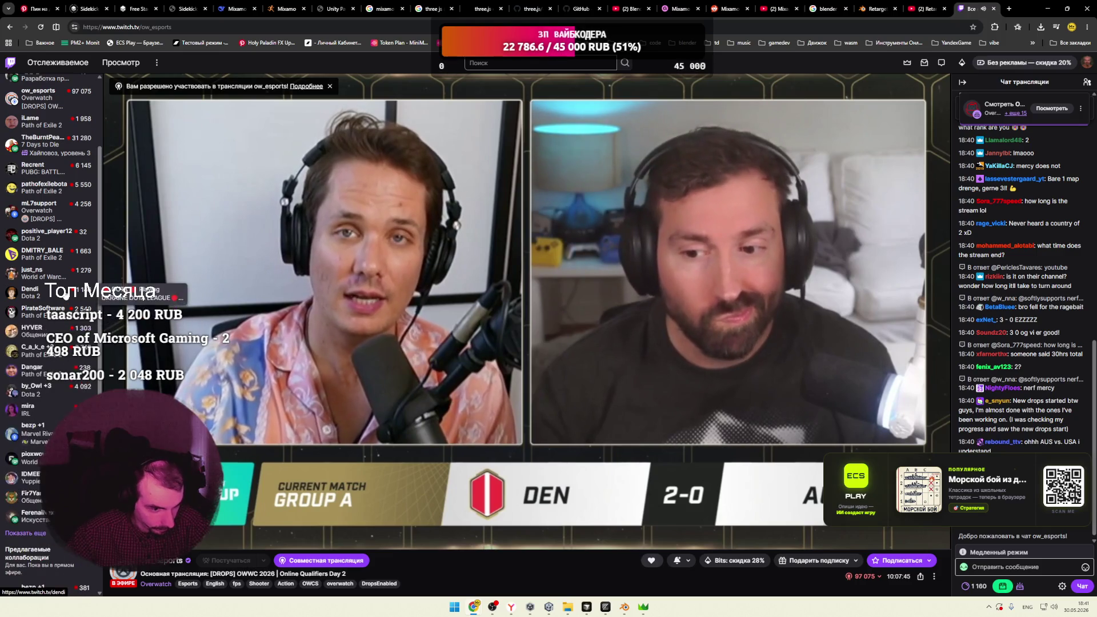
{"action": "scroll", "coordinate": [64, 294], "scroll_direction": "down", "scroll_amount": 3}
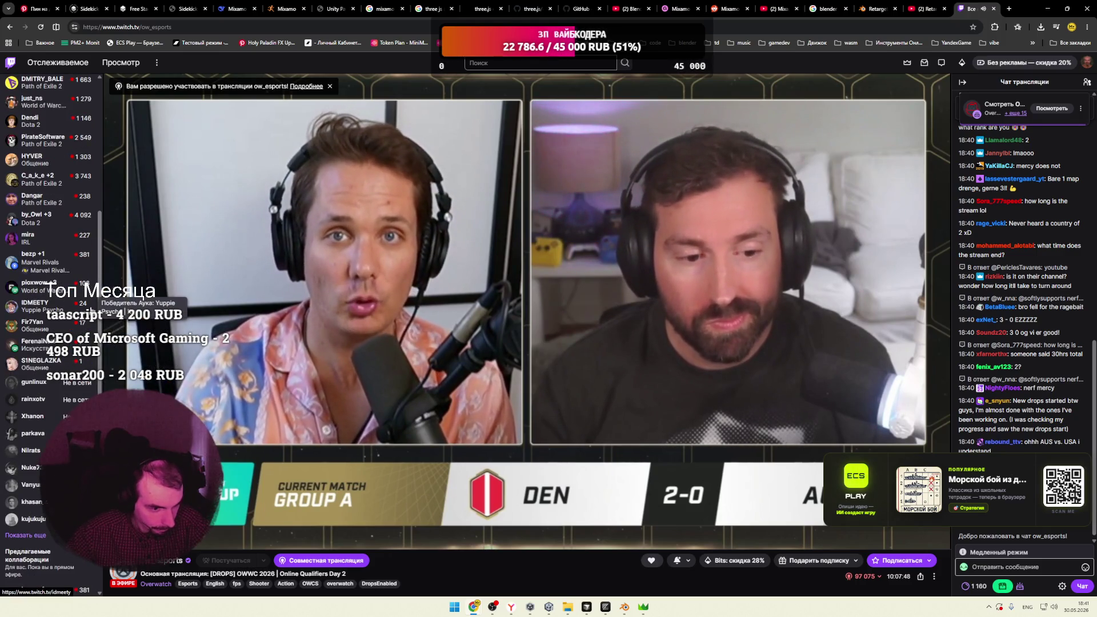
{"action": "scroll", "coordinate": [65, 294], "scroll_direction": "up", "scroll_amount": 2}
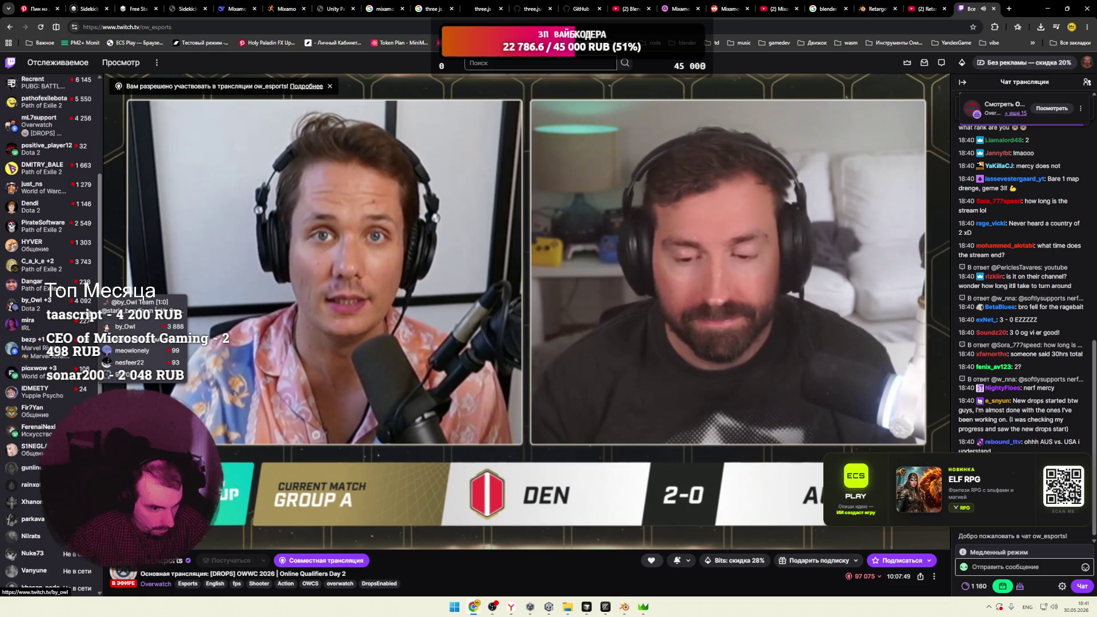
{"action": "scroll", "coordinate": [65, 294], "scroll_direction": "up", "scroll_amount": 4}
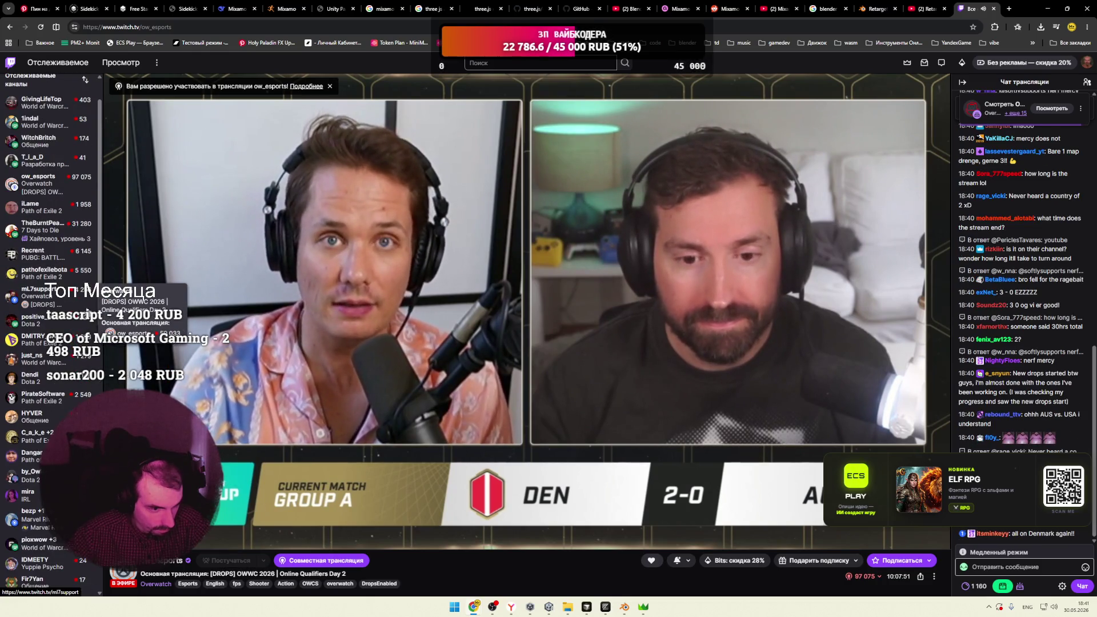
{"action": "scroll", "coordinate": [64, 294], "scroll_direction": "up", "scroll_amount": 1}
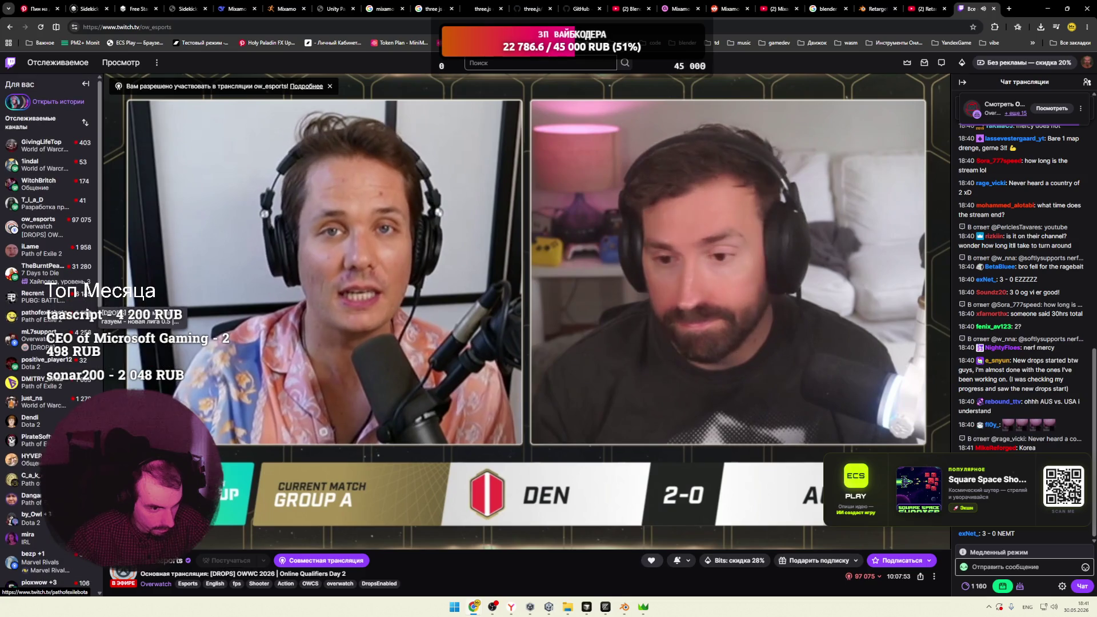